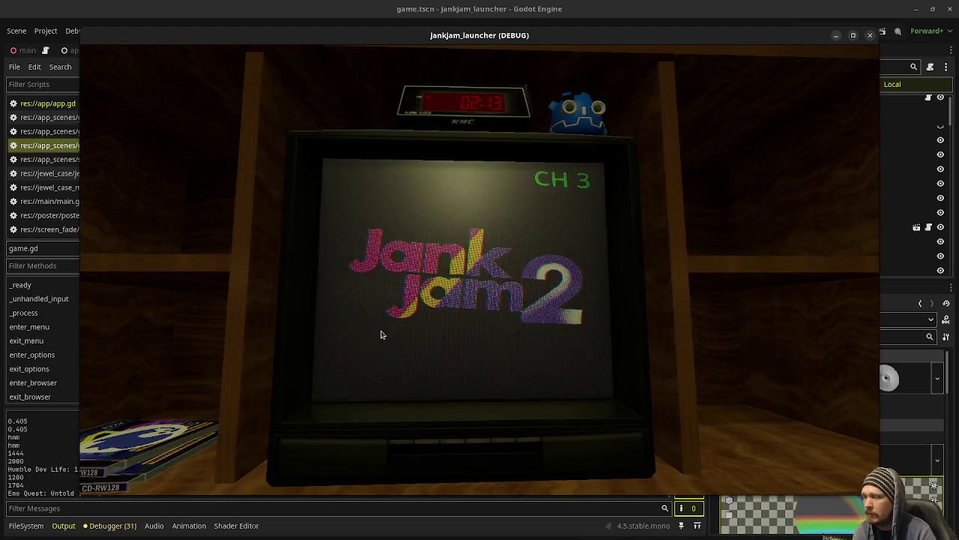
Move the in-game view from the TV to the CD cases, then stop the running launcher
click(464, 324)
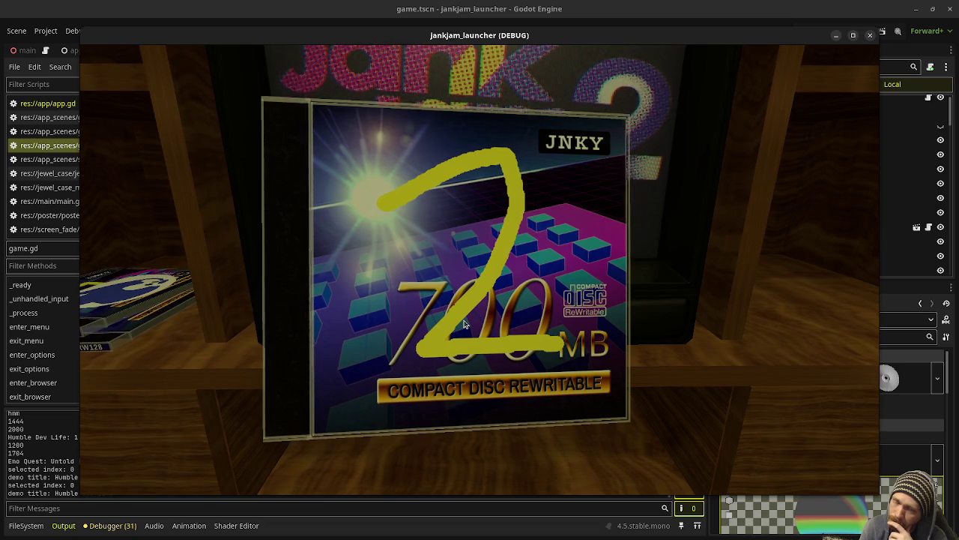
click(870, 35)
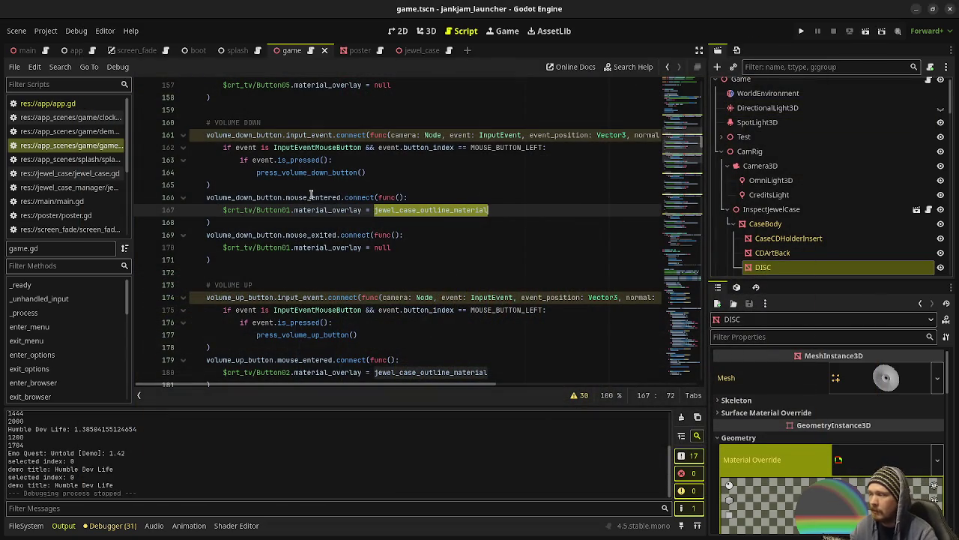
Append a stub func set_selected_tv_button_index(index: int) -> void: with a pass body after line 843
click(367, 310)
scroll(352, 315, up, 12)
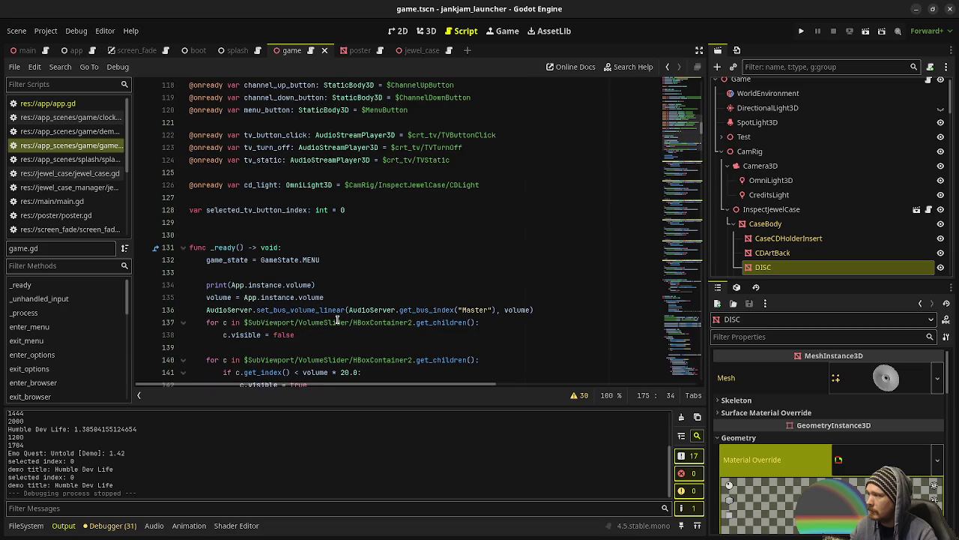
scroll(337, 319, up, 6)
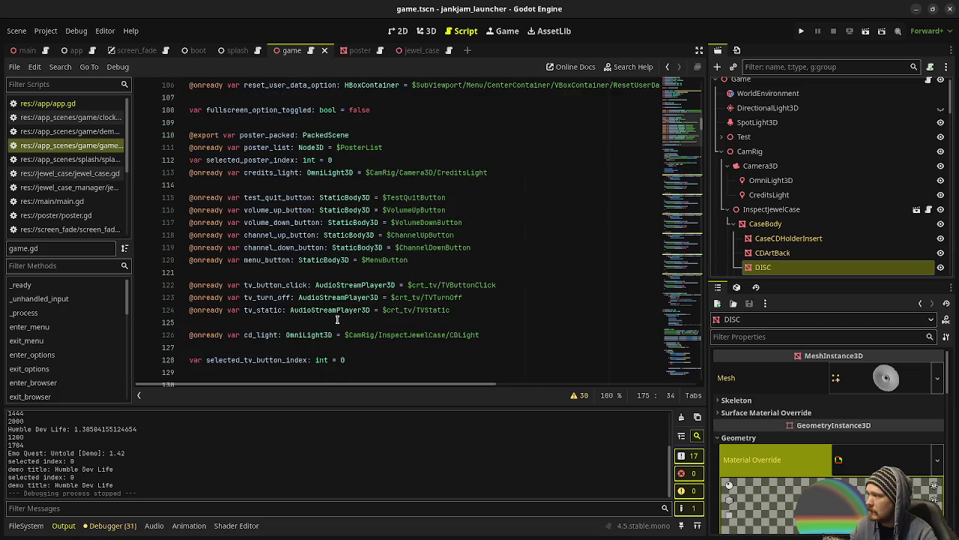
scroll(337, 318, down, 13)
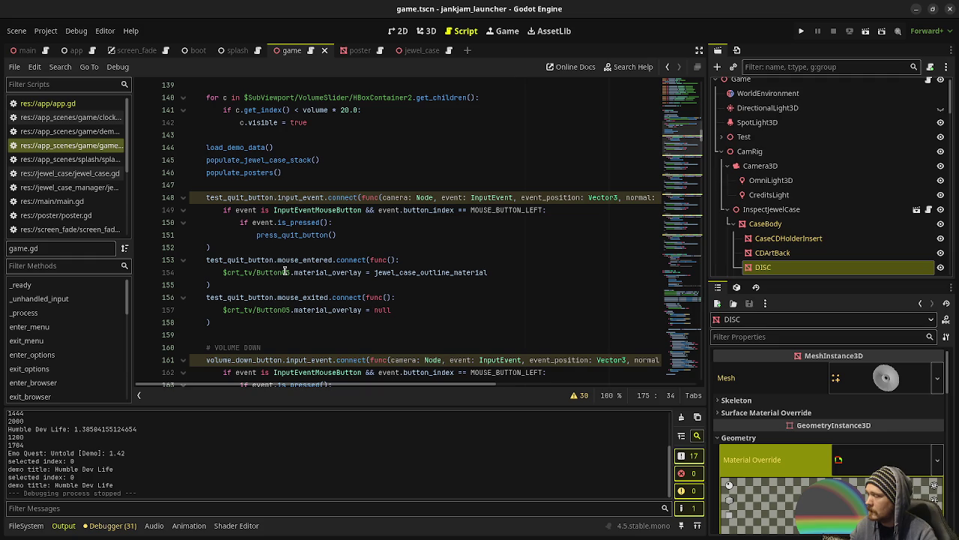
drag(701, 135, 701, 375)
click(301, 378)
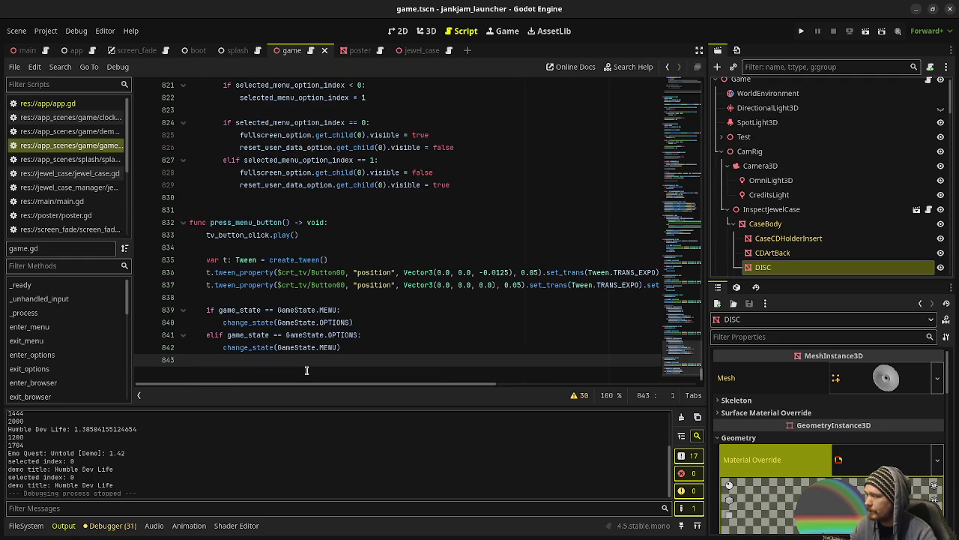
key(Return)
key(Return)
text(func set_)
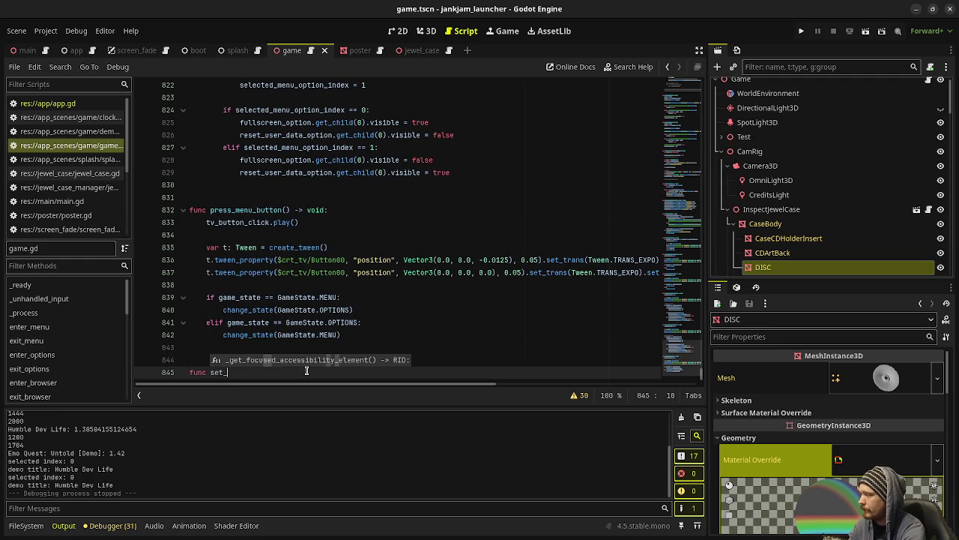
text(selected_tv_button_index(i)
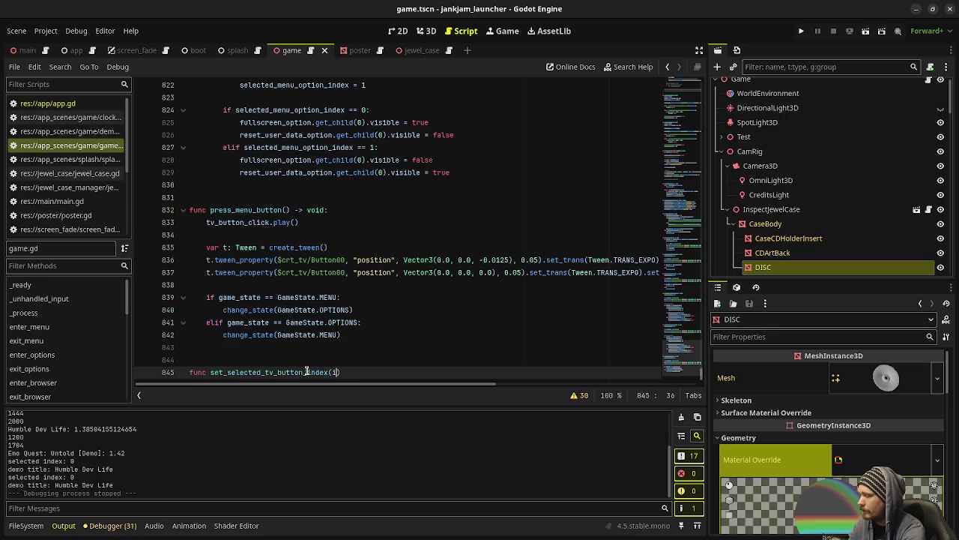
text(int) -> void:)
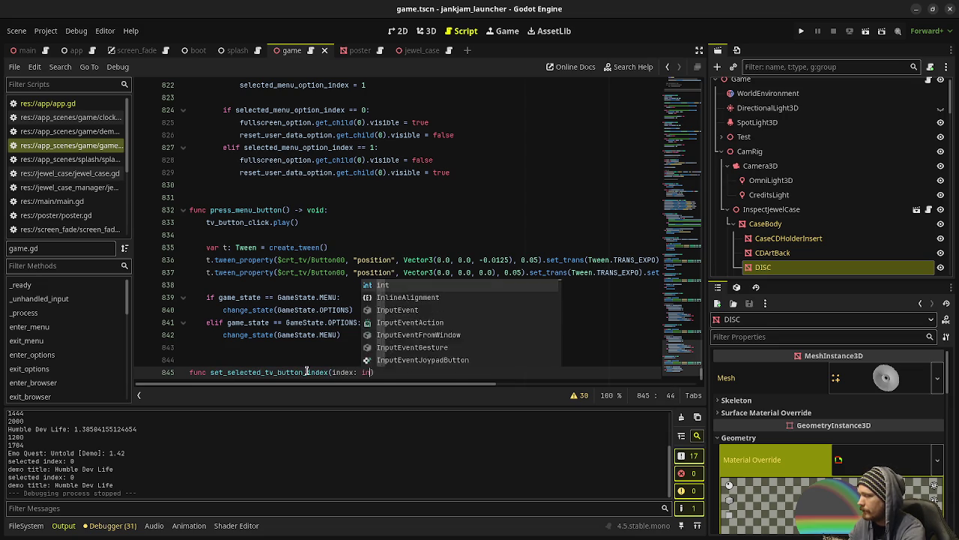
key(Return)
text(pass)
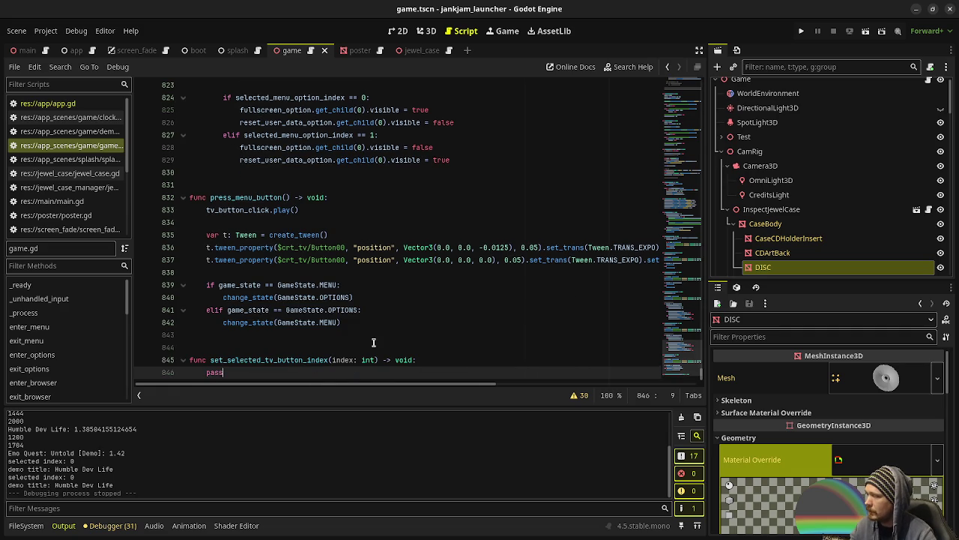
scroll(374, 343, up, 20)
scroll(373, 343, up, 20)
scroll(373, 343, up, 20)
scroll(373, 343, up, 19)
scroll(373, 342, up, 16)
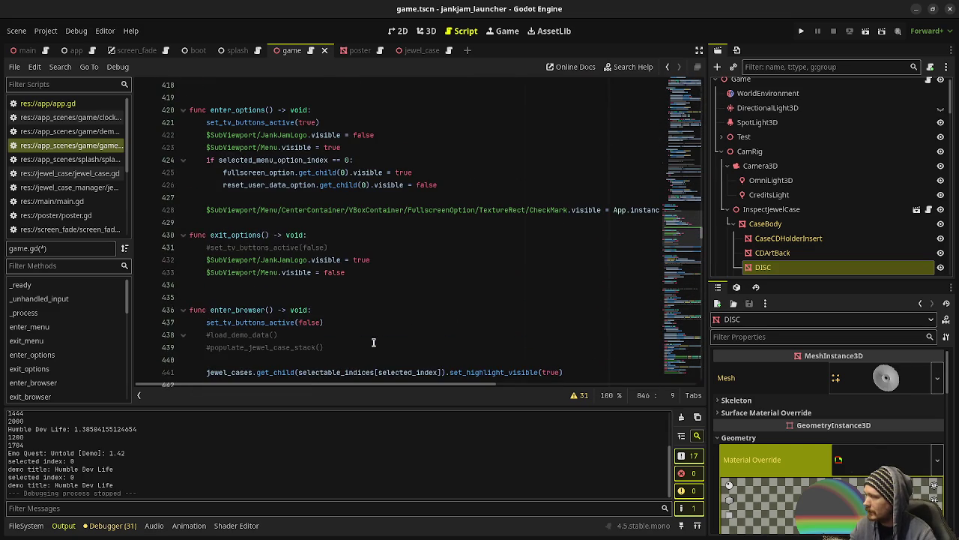
scroll(374, 342, up, 15)
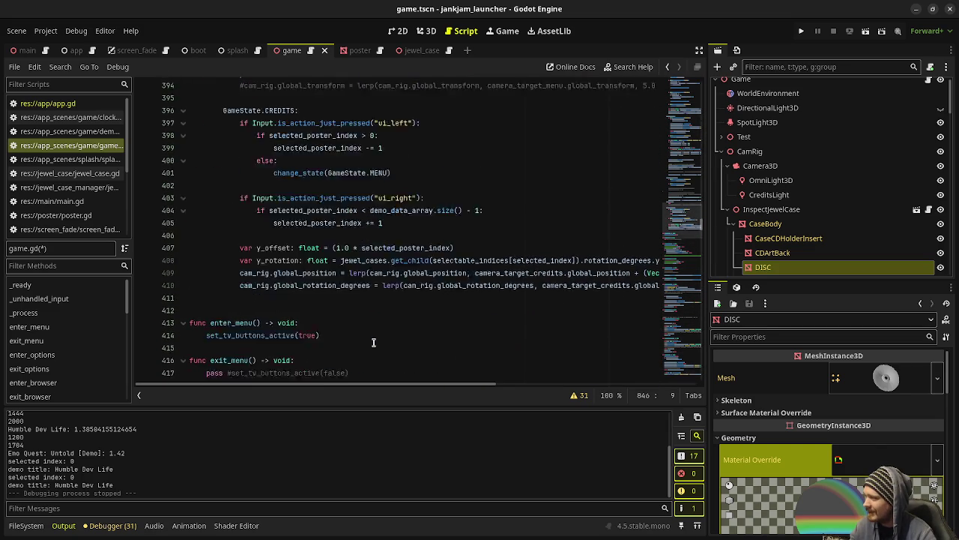
scroll(373, 342, up, 7)
scroll(373, 343, up, 20)
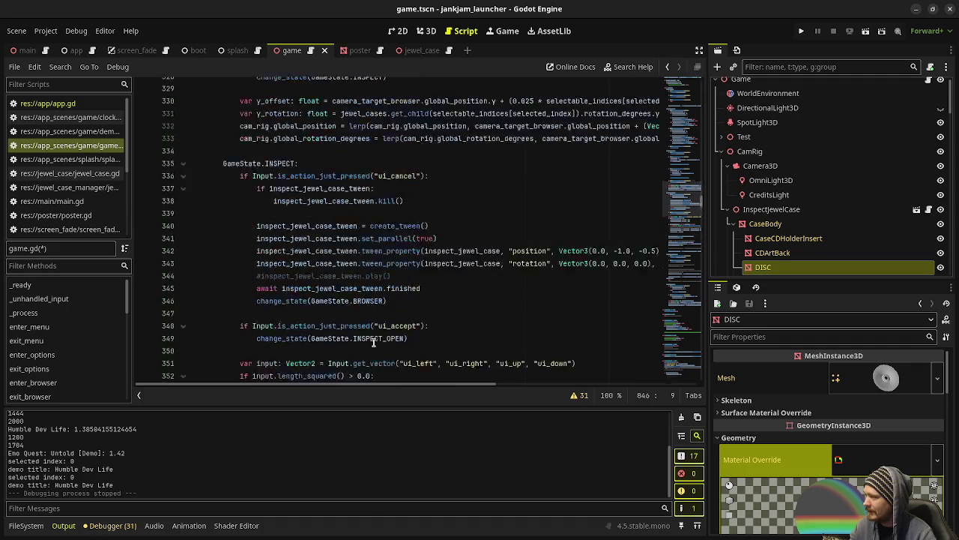
scroll(373, 343, up, 10)
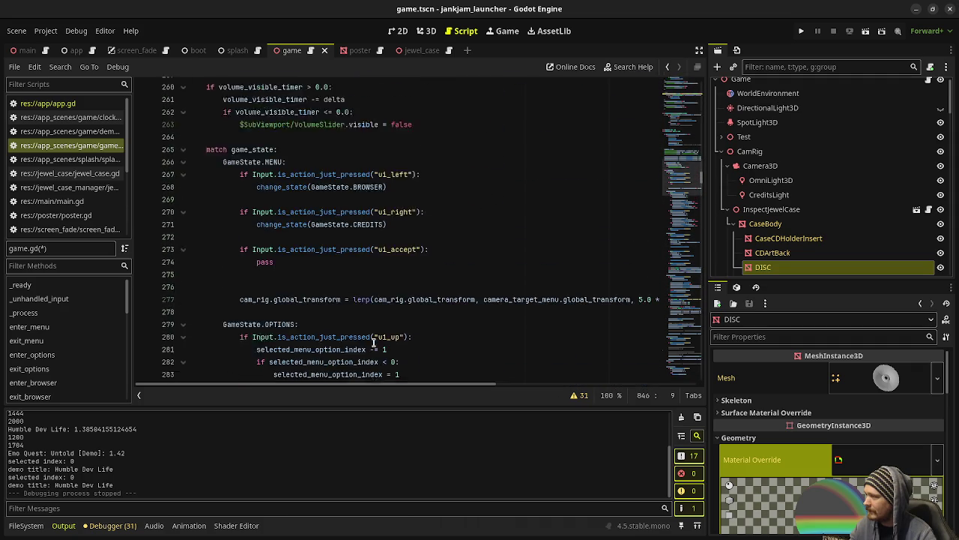
scroll(373, 342, up, 20)
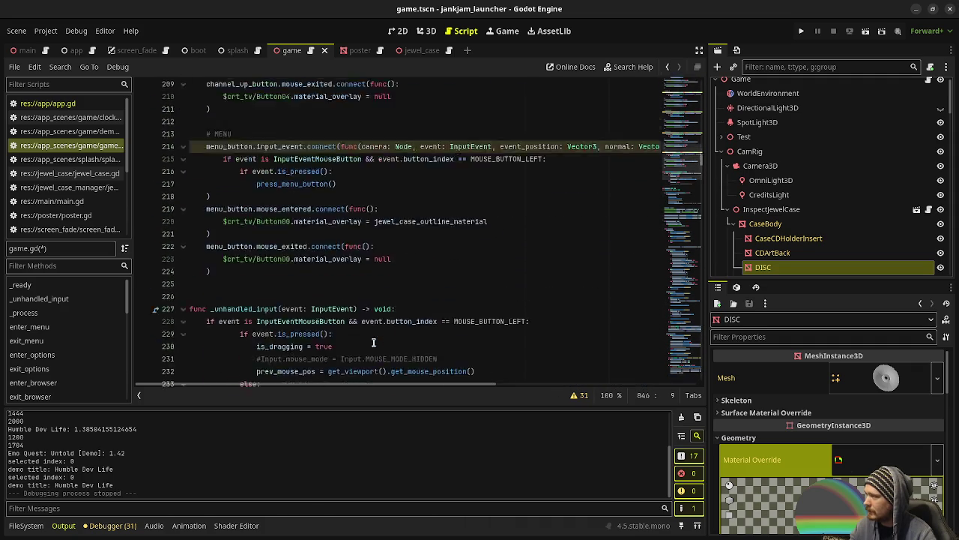
scroll(373, 343, up, 12)
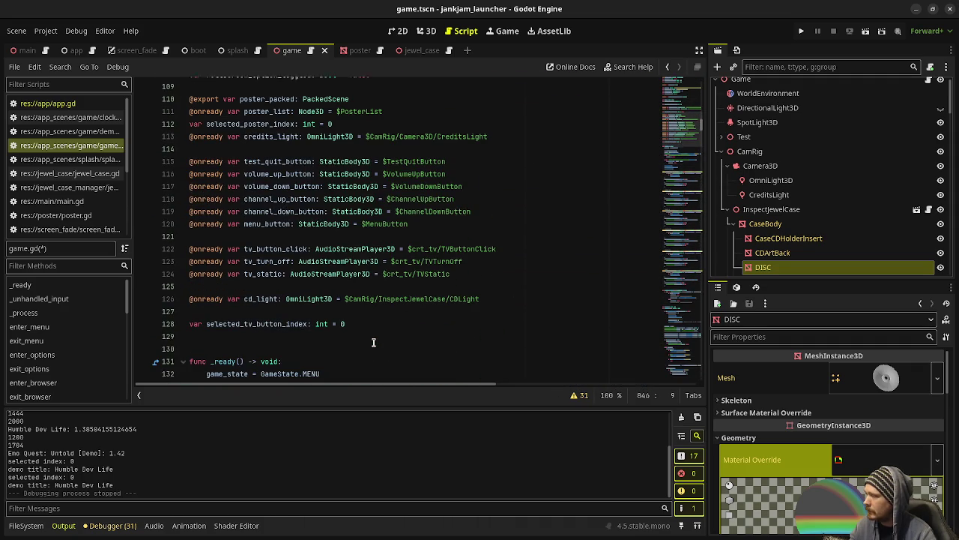
double_click(267, 322)
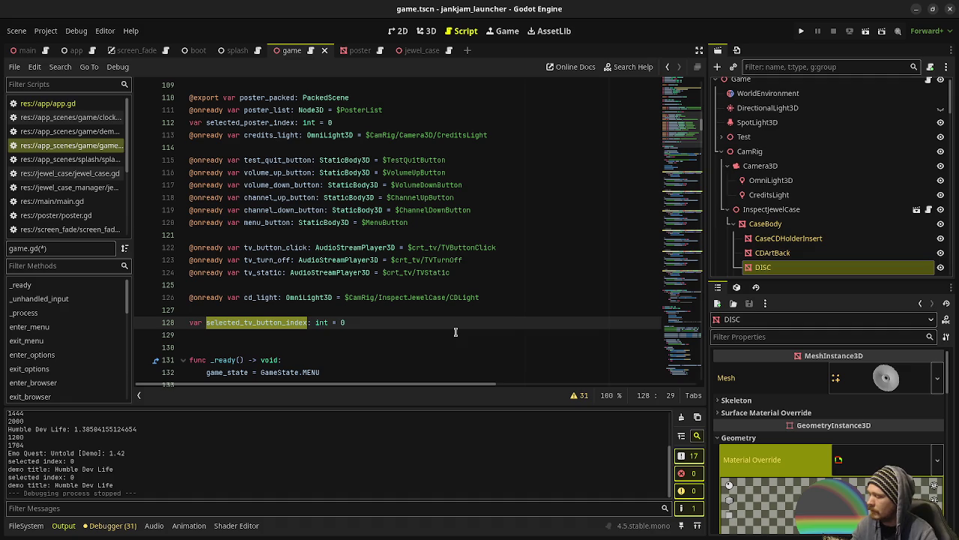
drag(697, 135, 697, 378)
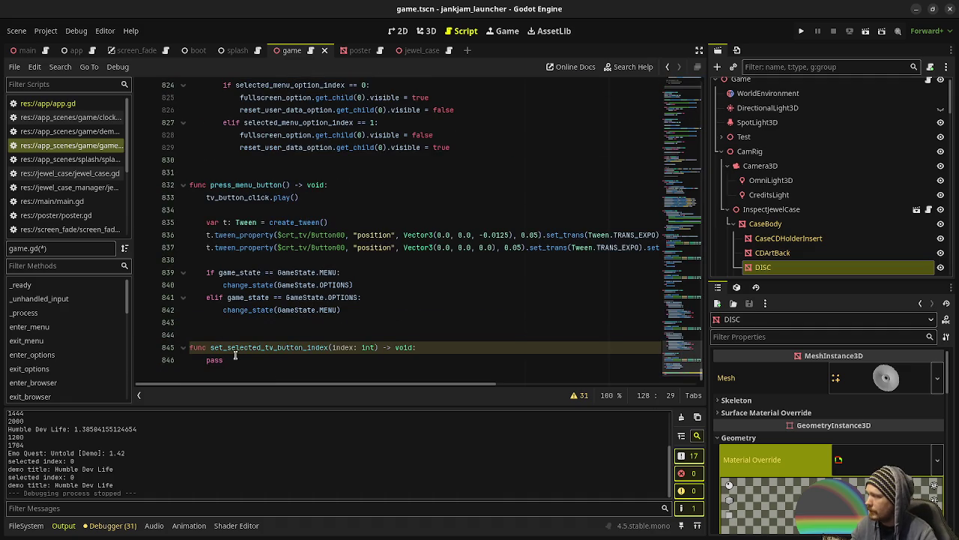
drag(227, 351, 330, 351)
click(328, 351)
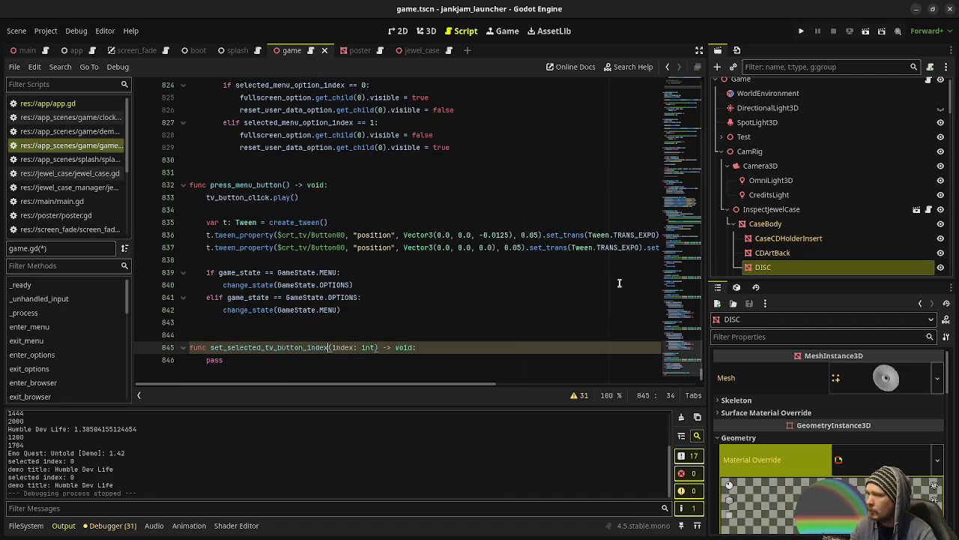
mouse_move(684, 360)
mouse_down()
mouse_move(680, 112)
mouse_move(679, 146)
mouse_up()
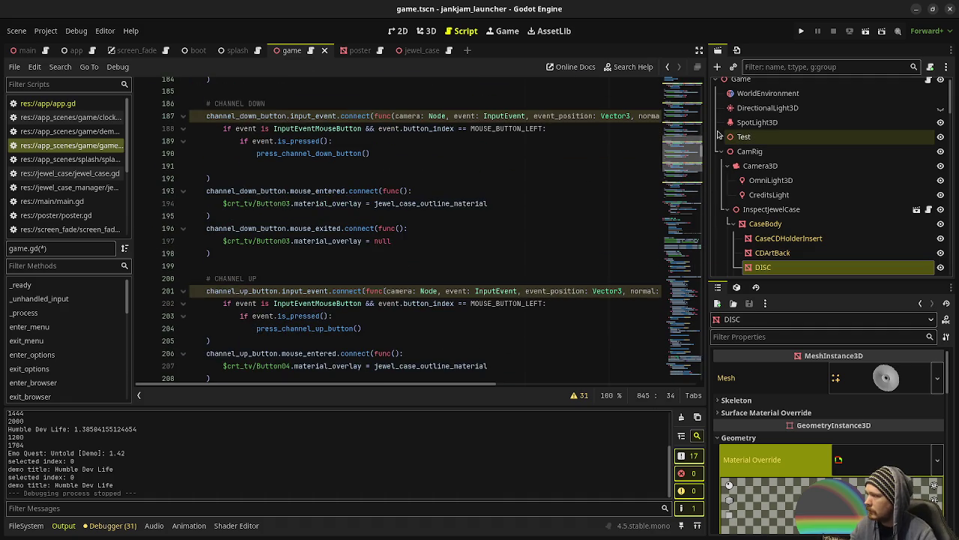
drag(519, 203, 223, 203)
key(ctrl+c)
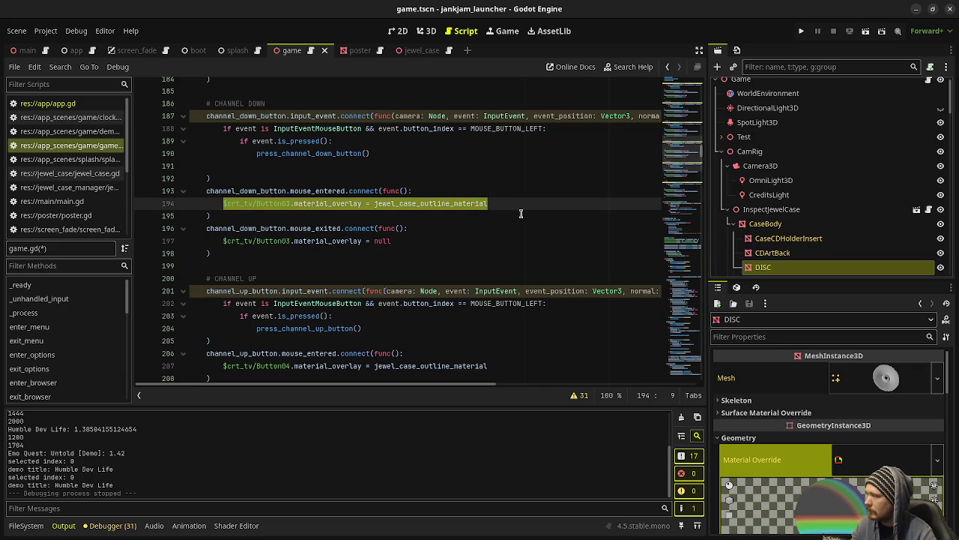
scroll(525, 213, up, 7)
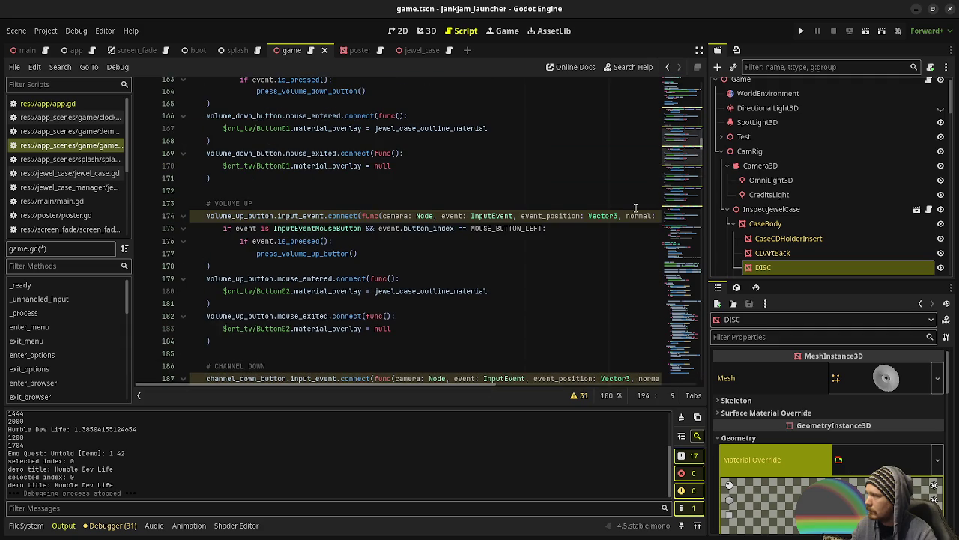
drag(682, 173, 682, 382)
scroll(571, 325, down, 4)
click(202, 360)
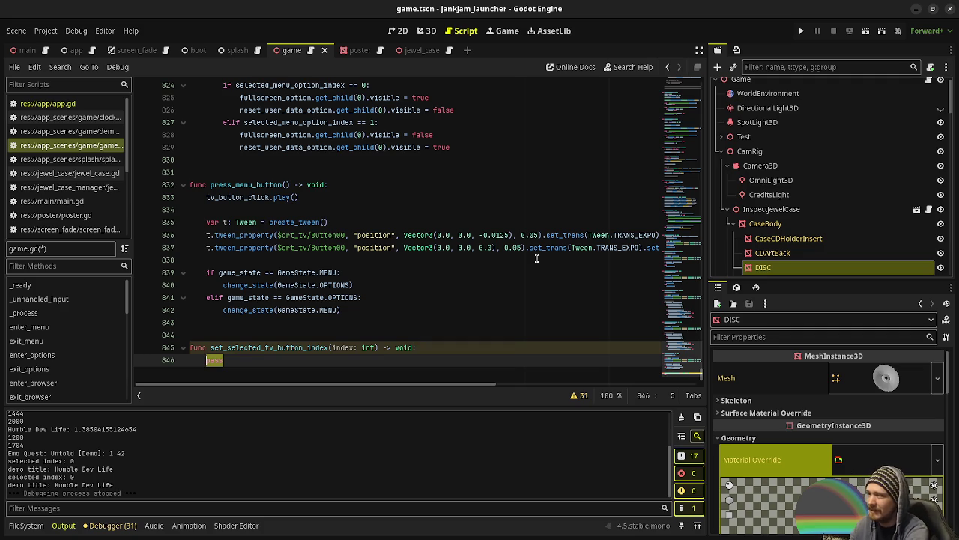
Replace pass in the new function with selected_tv_button_index = index
scroll(825, 188, down, 10)
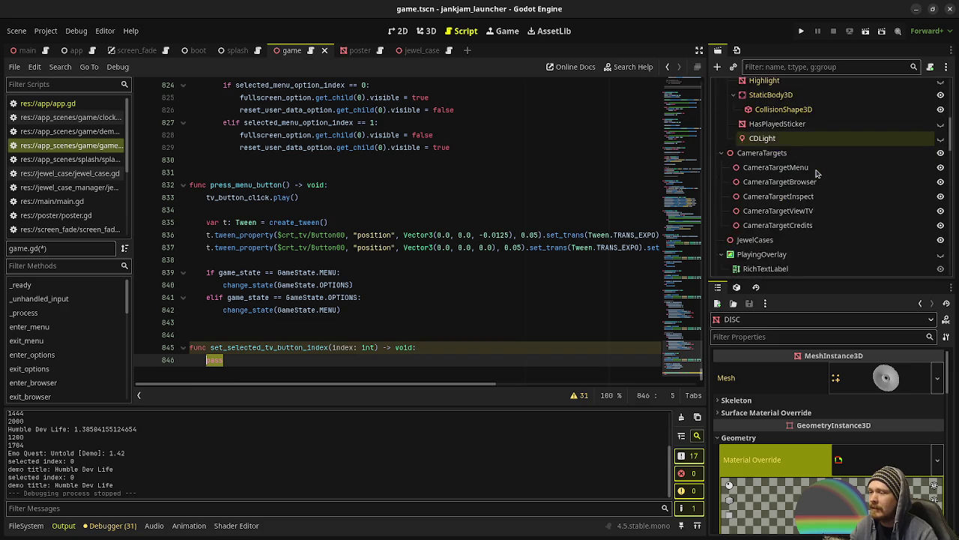
scroll(813, 195, down, 15)
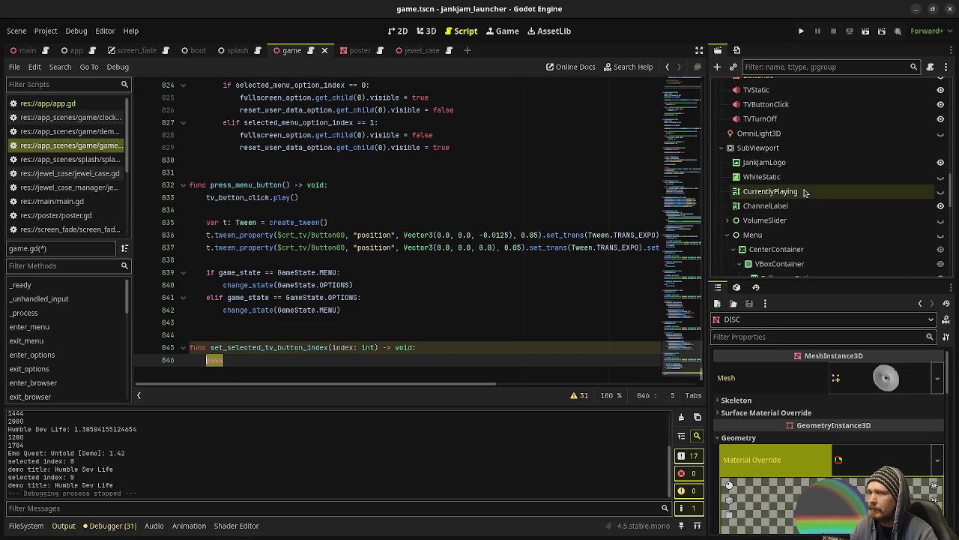
scroll(803, 209, down, 10)
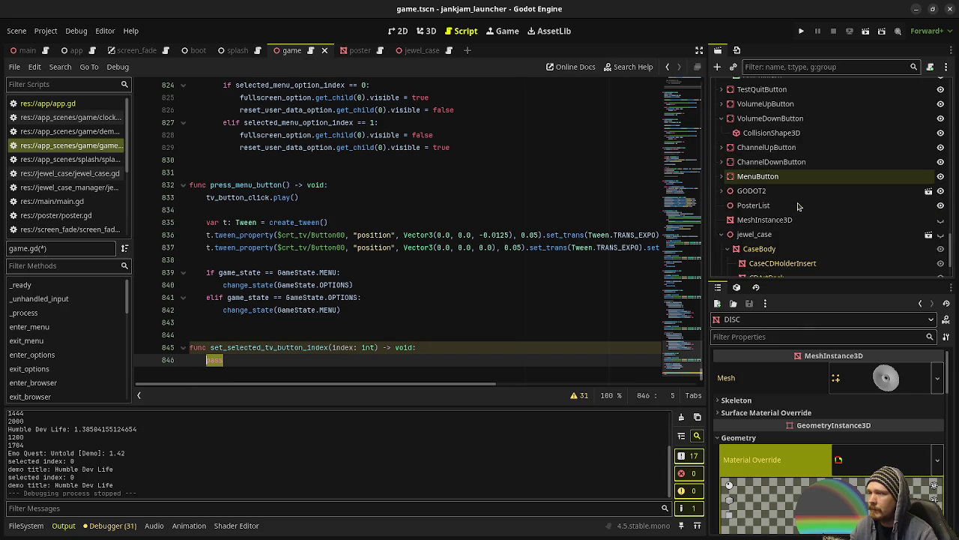
double_click(215, 360)
text(match)
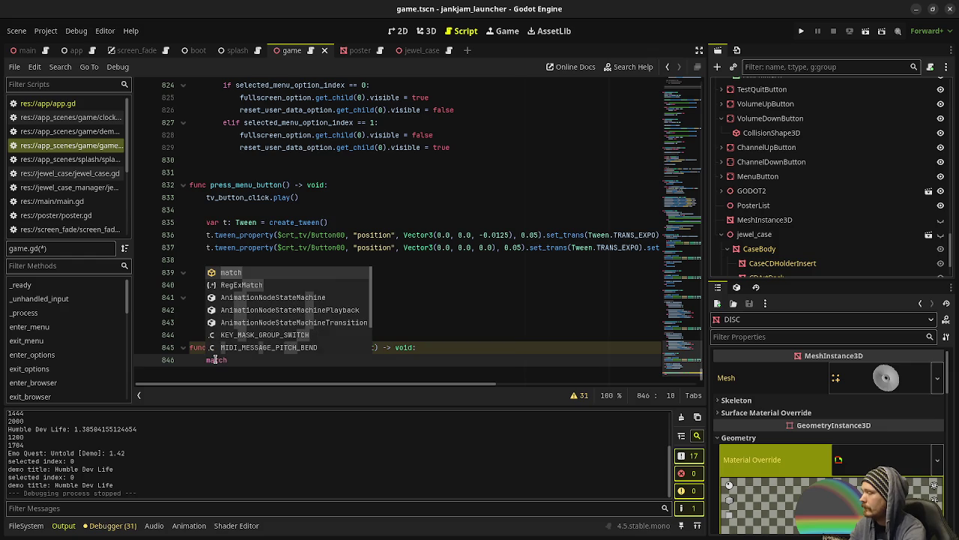
key(BackSpace)
key(BackSpace)
key(BackSpace)
text(selec)
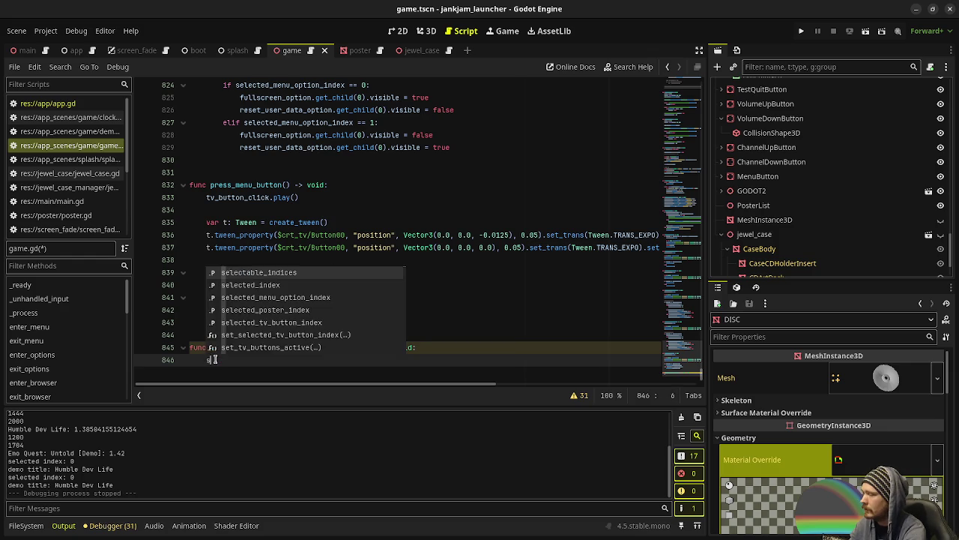
key(Down)
key(Down)
key(Down)
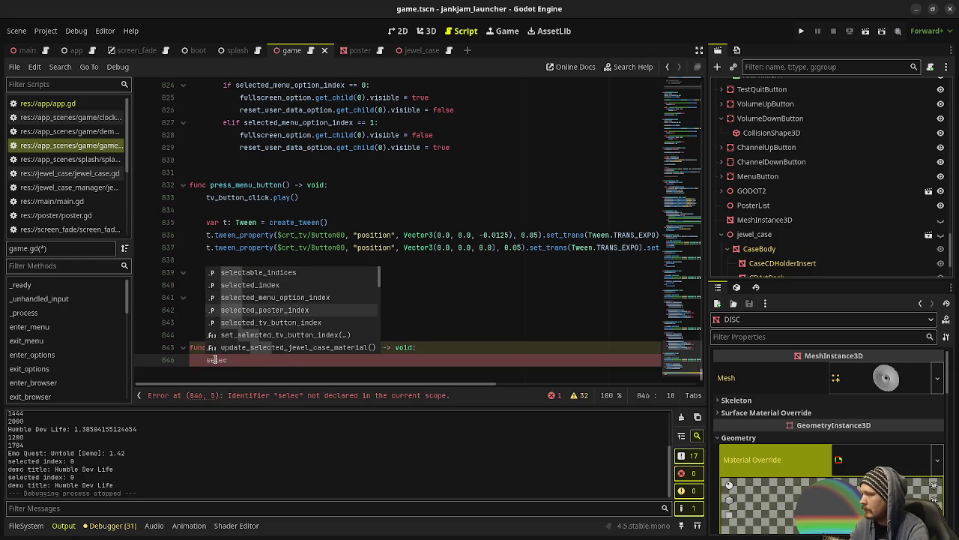
key(Return)
text(= index)
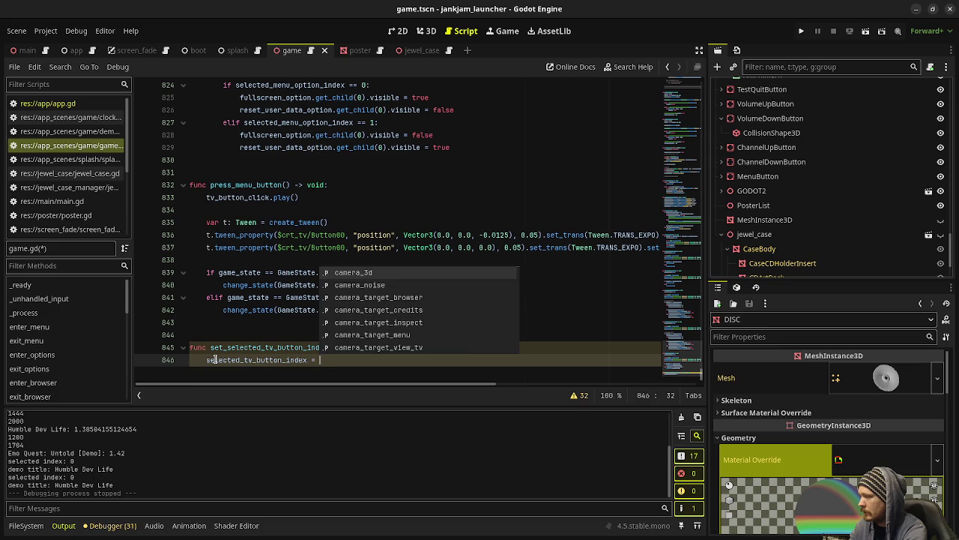
key(Return)
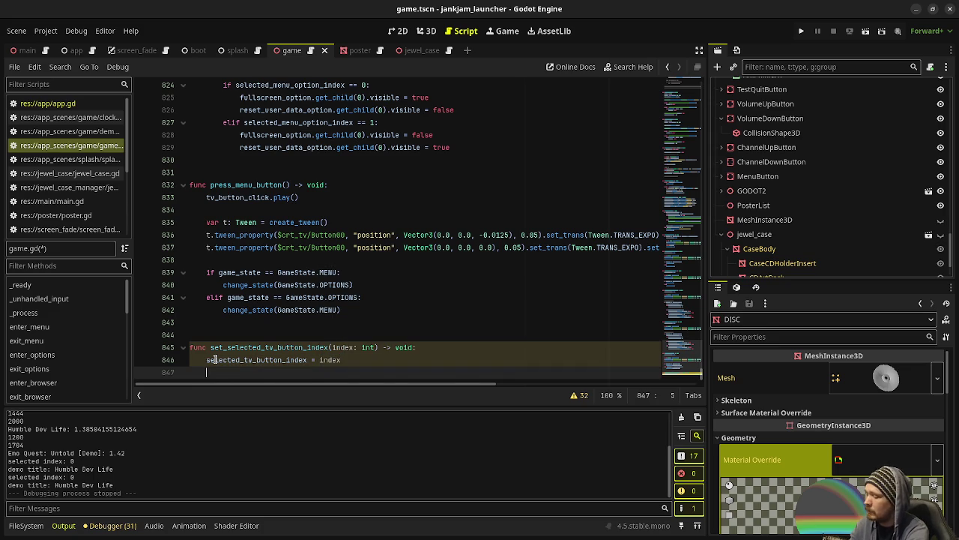
Paste the $crt_tv/Button03.material_overlay = jewel_case_outline_material line and duplicate it into six lines
key(ctrl+v)
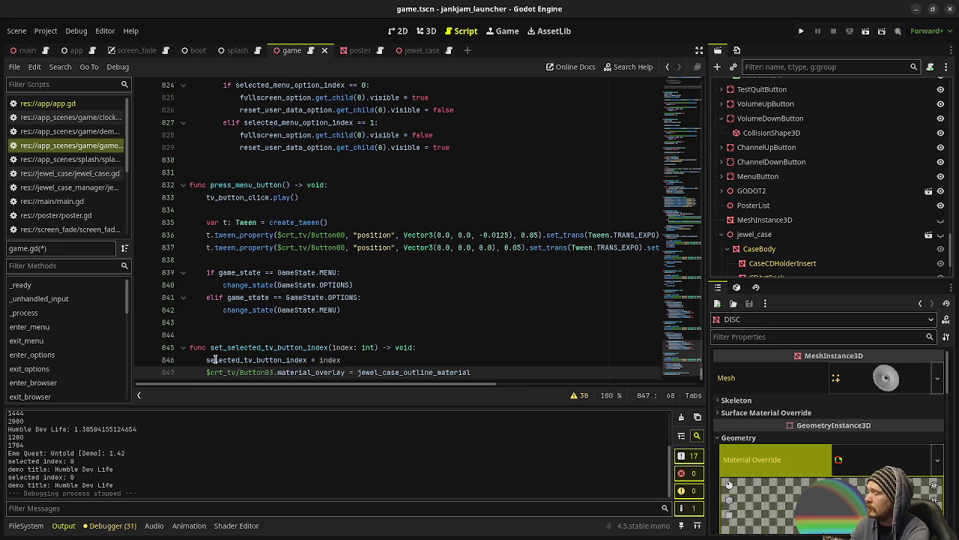
scroll(215, 360, down, 1)
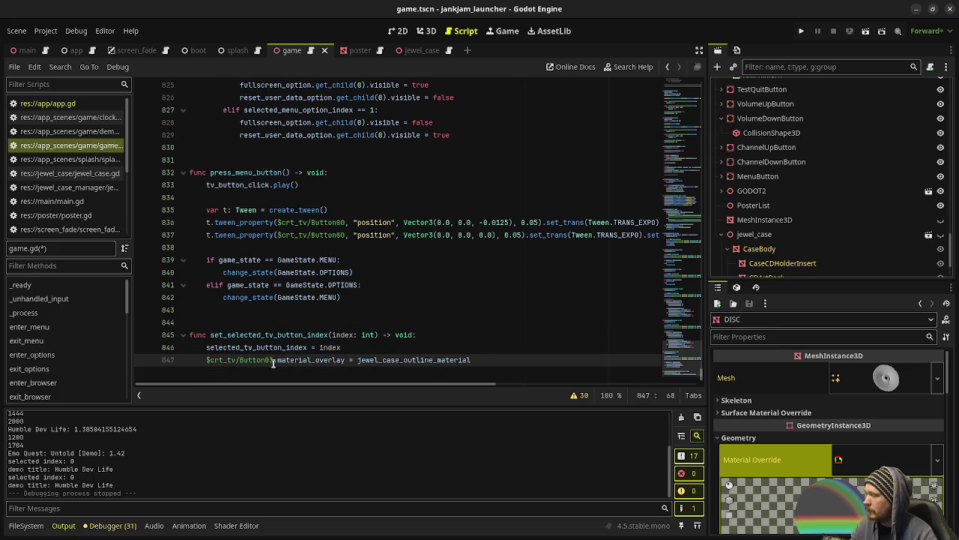
key(ctrl+shift+d)
key(ctrl+shift+d)
key(ctrl+shift+d)
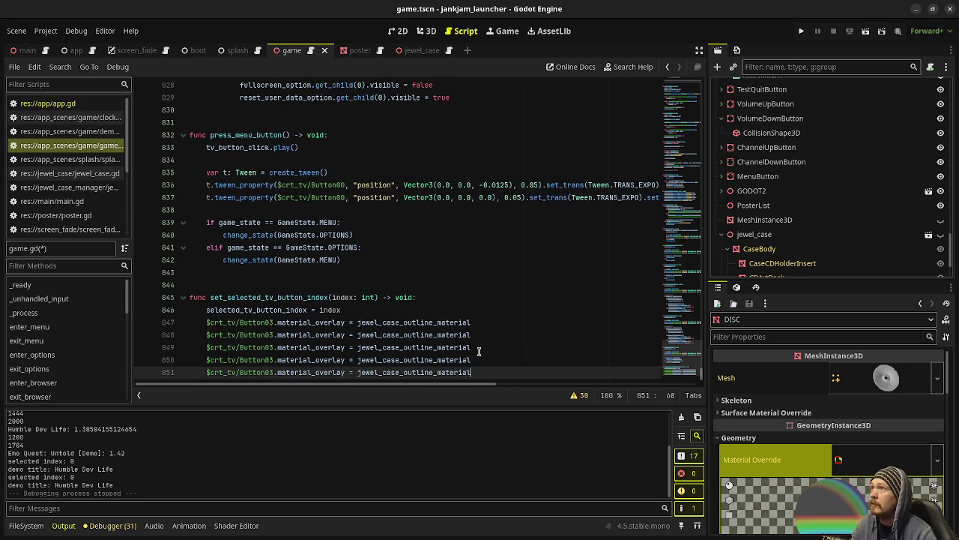
key(ctrl+shift+d)
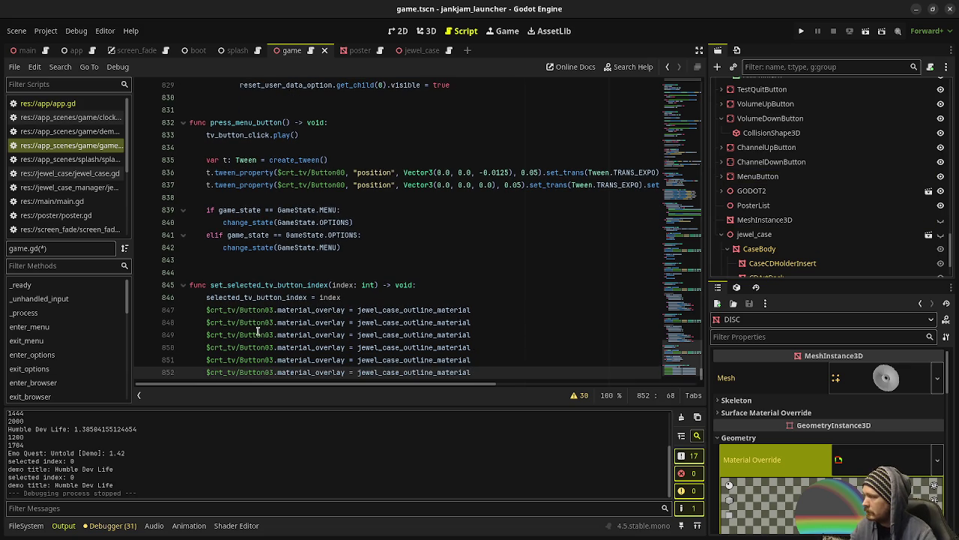
click(271, 309)
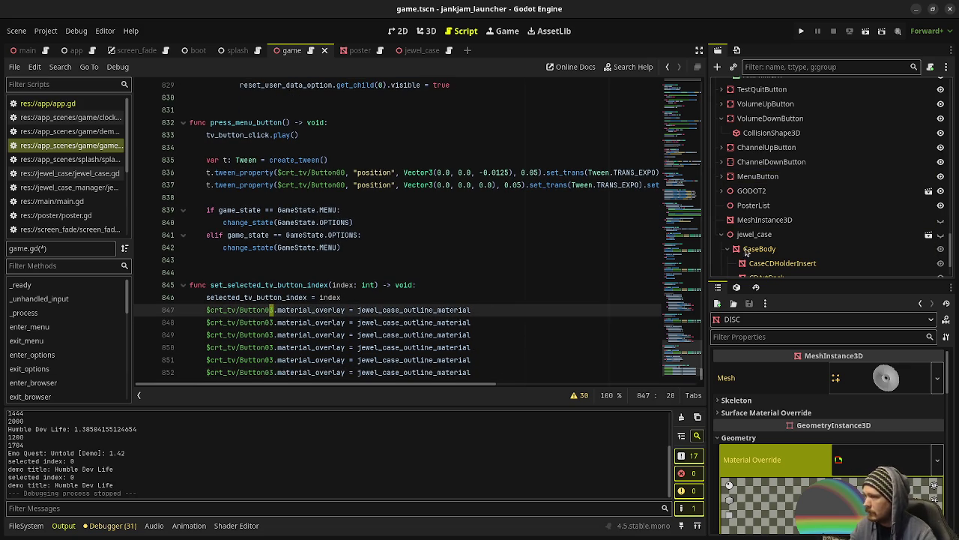
Renumber the six outline lines to target Button00 through Button05 in order
scroll(774, 173, up, 3)
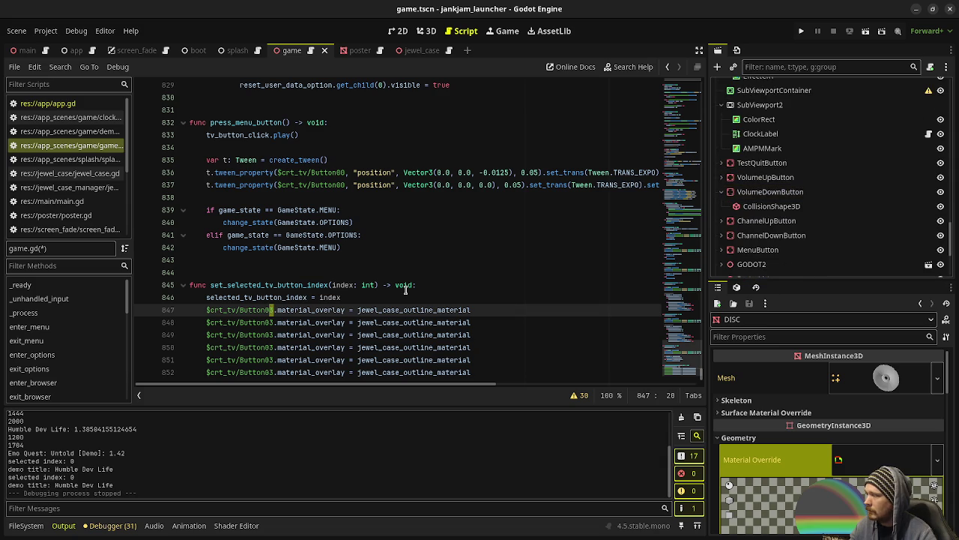
scroll(821, 209, up, 5)
scroll(821, 210, up, 5)
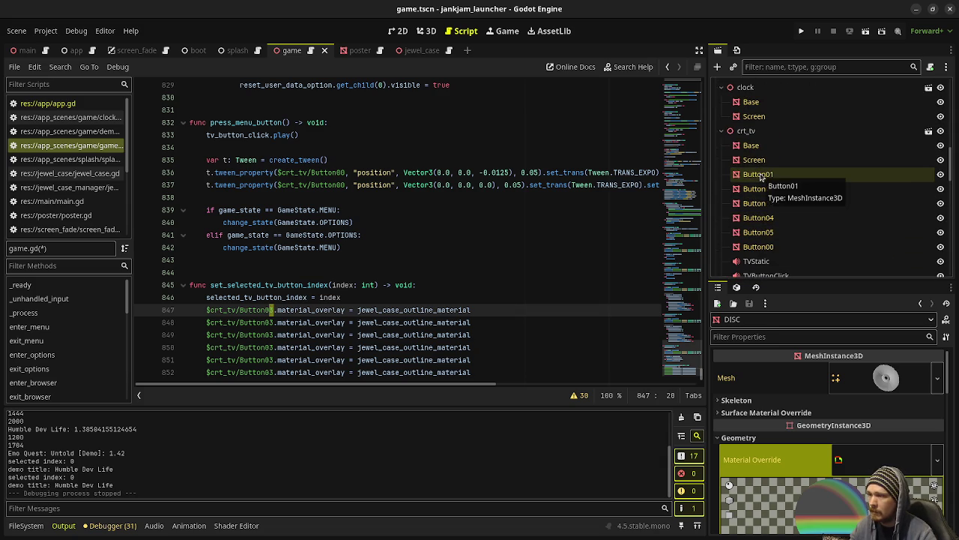
key(Delete)
text(0)
key(Down)
key(BackSpace)
text(1)
key(Down)
key(BackSpace)
text(2)
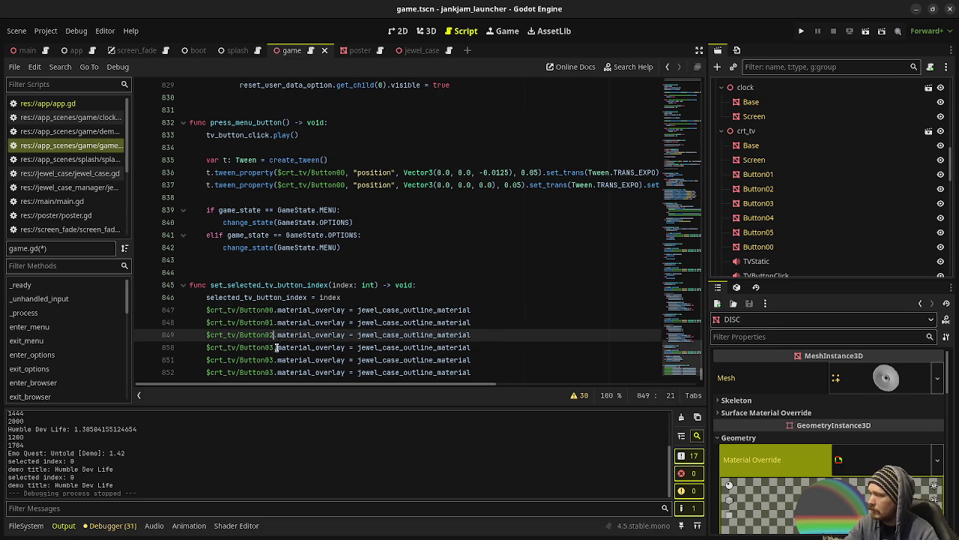
key(Down)
key(BackSpace)
text(3)
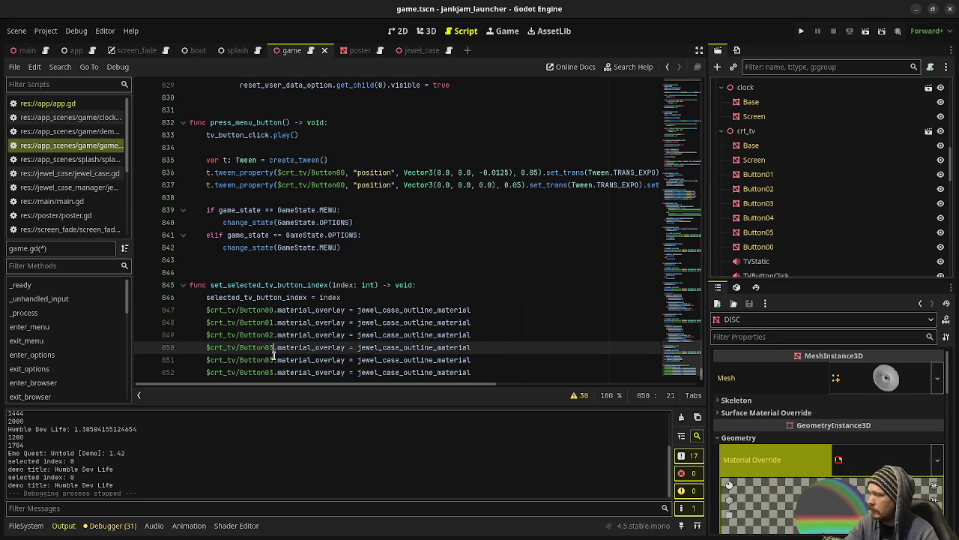
key(Down)
key(BackSpace)
text(4)
key(Down)
key(BackSpace)
text(5)
Place carets before jewel_case_outline_material on lines 847 through 850
click(359, 309)
alt+click(359, 323)
alt+click(358, 335)
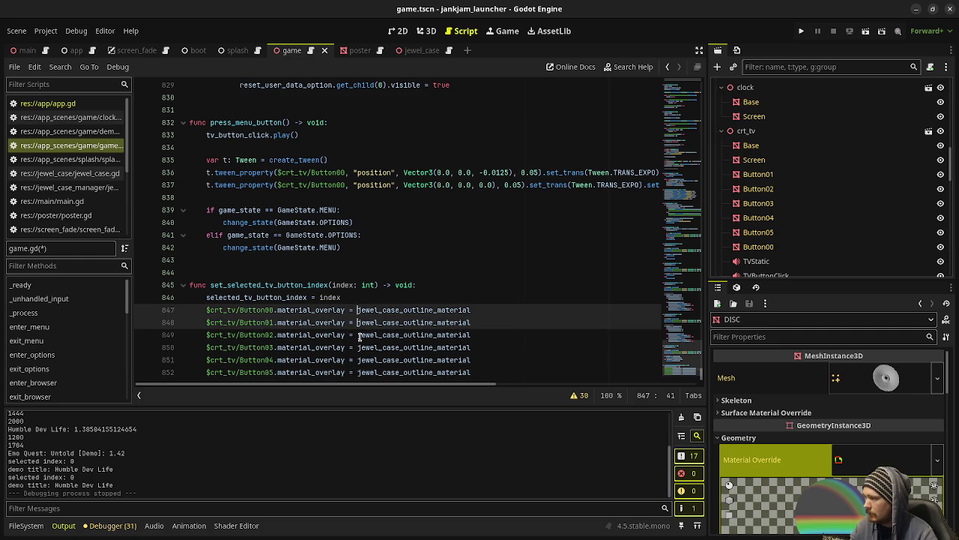
alt+click(356, 347)
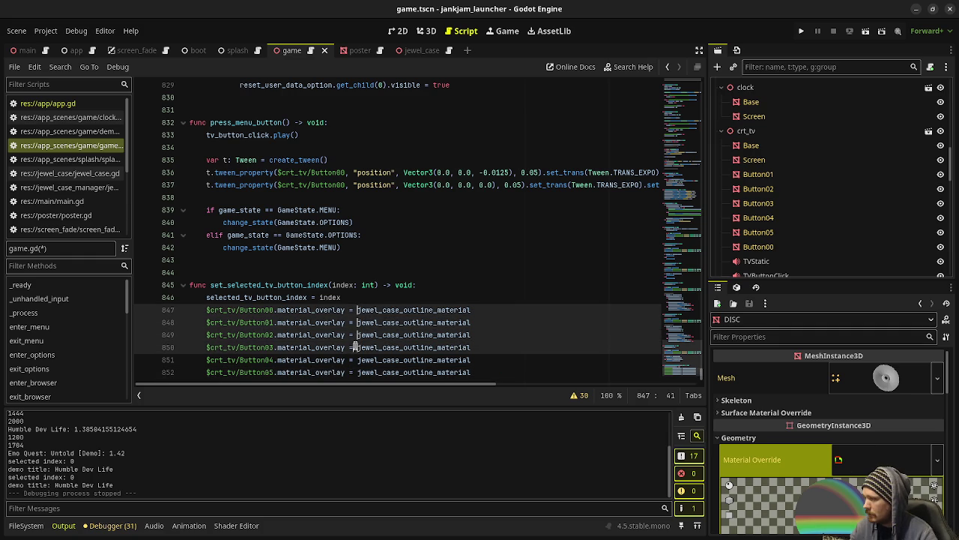
Replace jewel_case_outline_material with null on all six button lines using multiple carets
alt+click(357, 359)
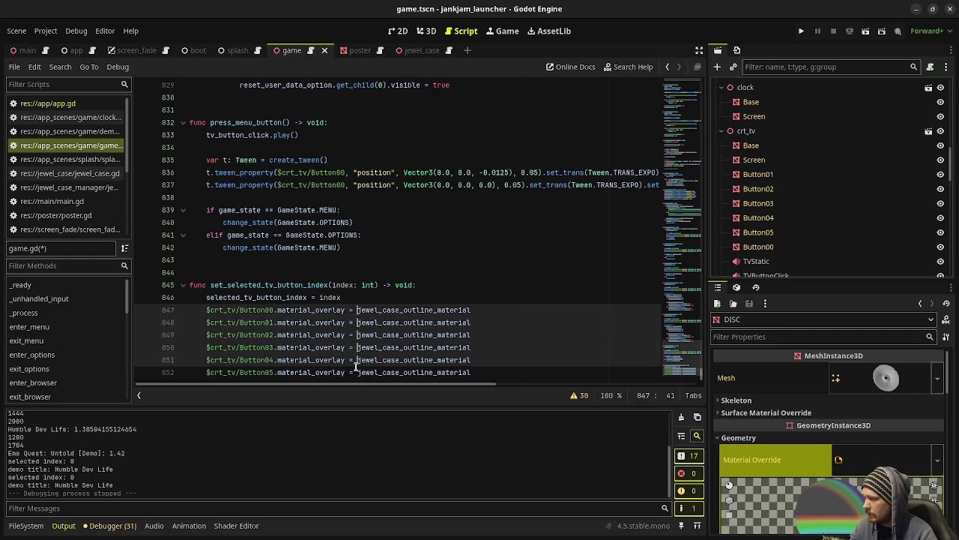
alt+click(356, 372)
key(shift+End)
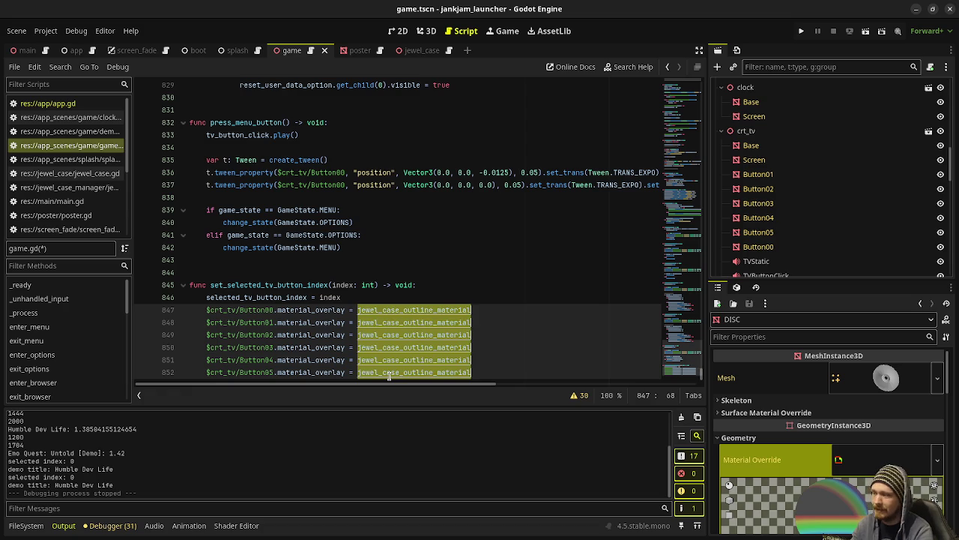
text(null)
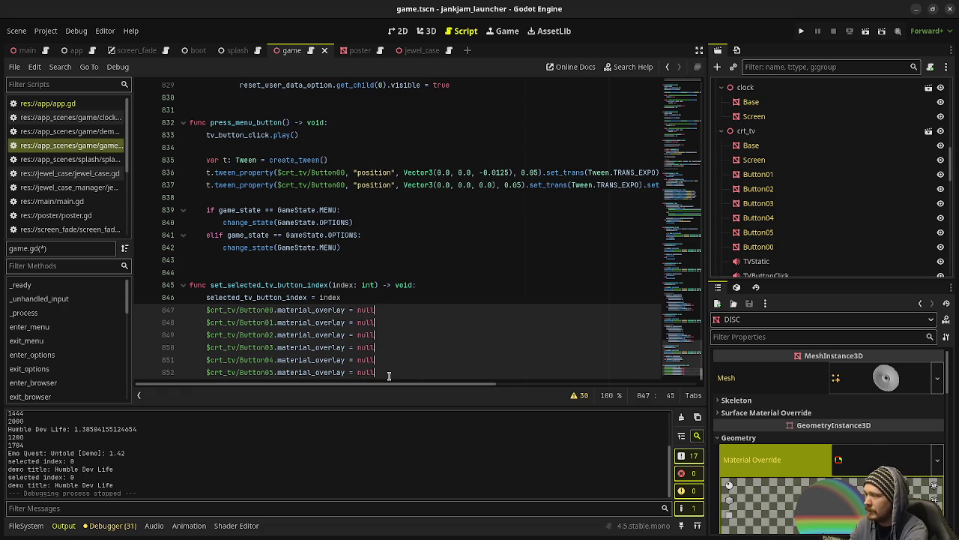
click(389, 375)
Add match selected_tv_button_index: with cases 0, 1 and 2, each pasting the Button03 outline line
key(Return)
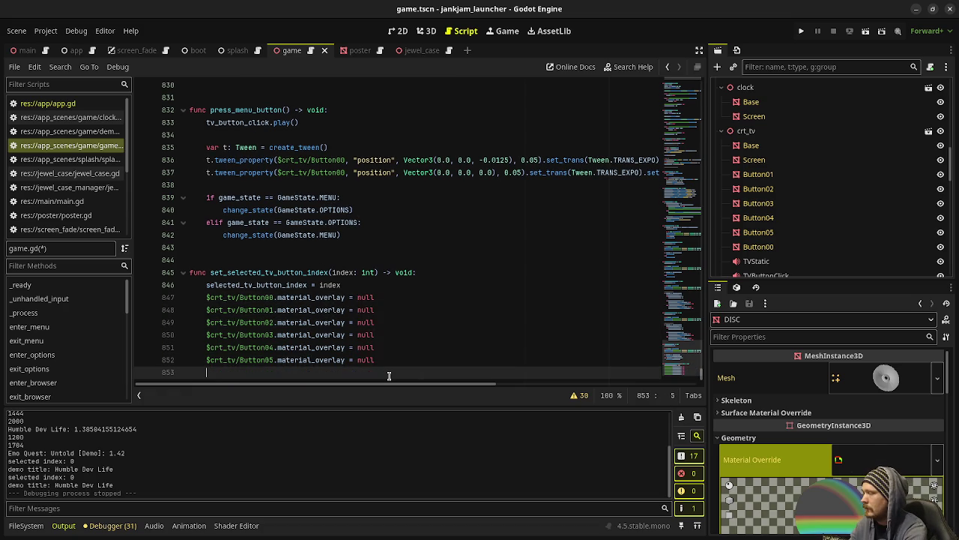
text(match)
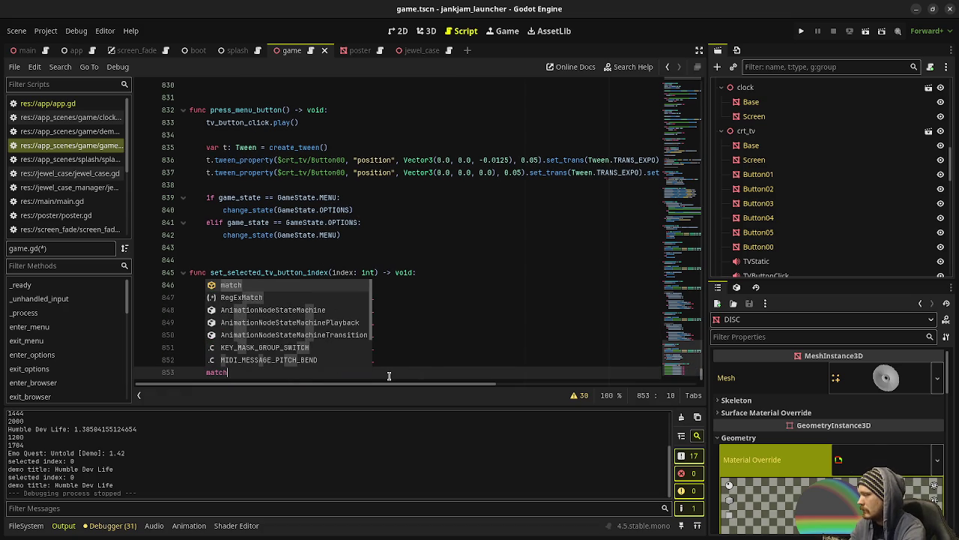
text( selecte)
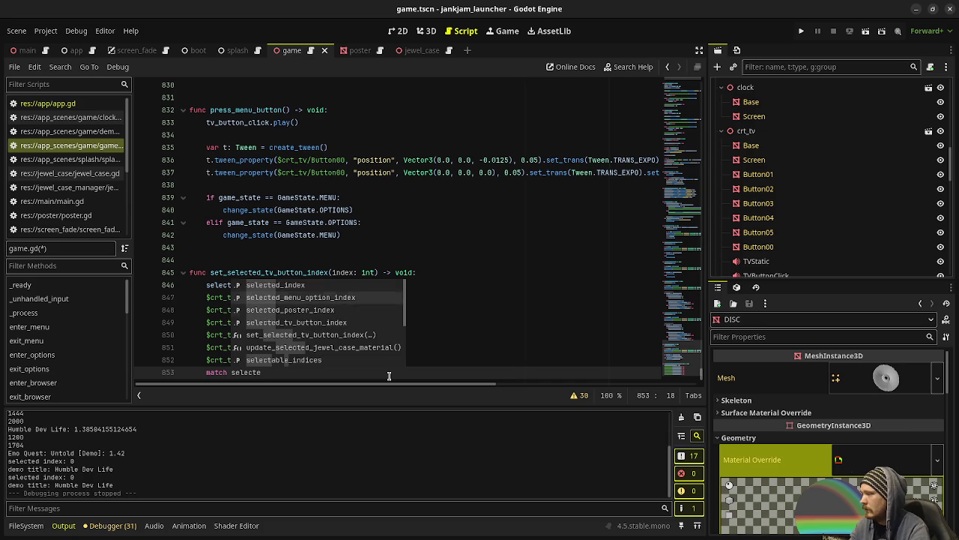
key(Down)
key(Down)
key(Return)
text(:)
key(Return)
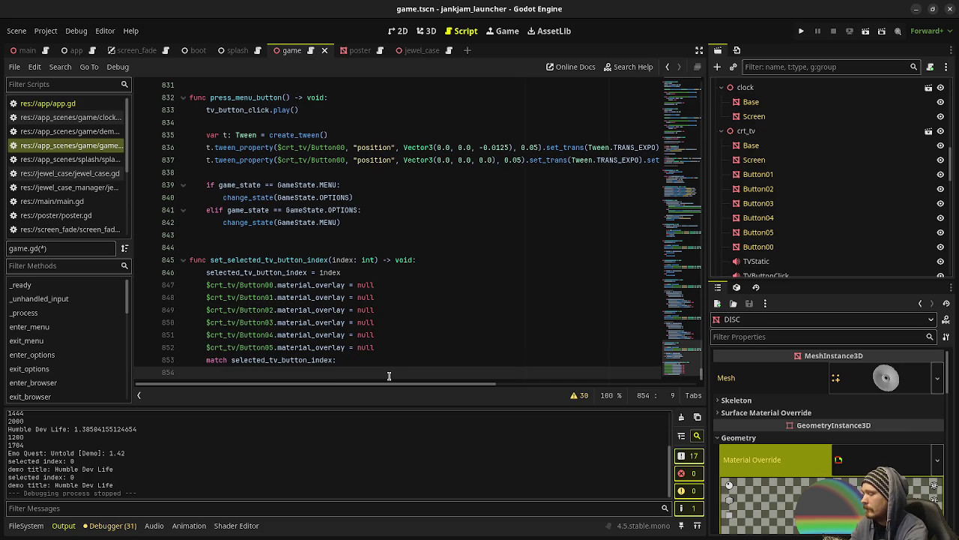
text(0:)
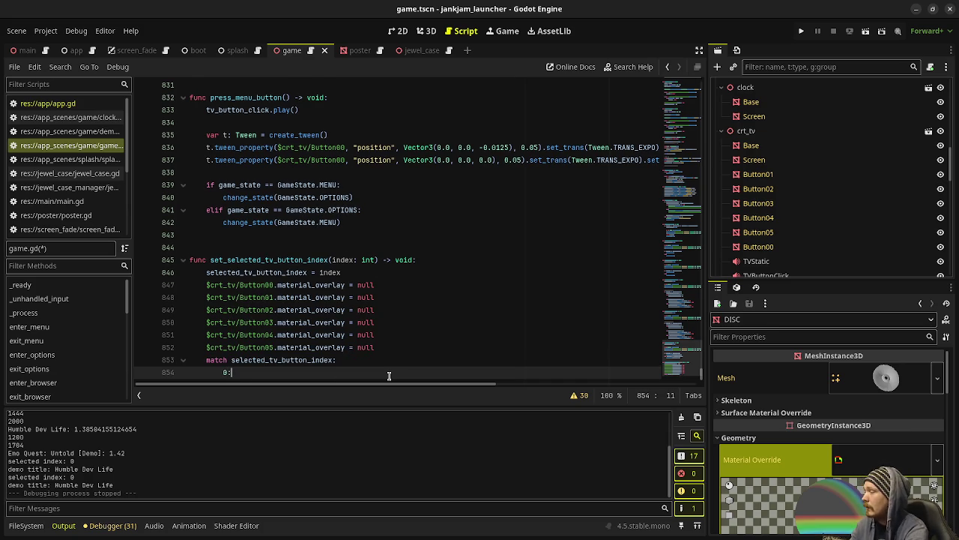
key(Return)
text($crt_tv/Button03.material_overlay = jewel_case_outline_material)
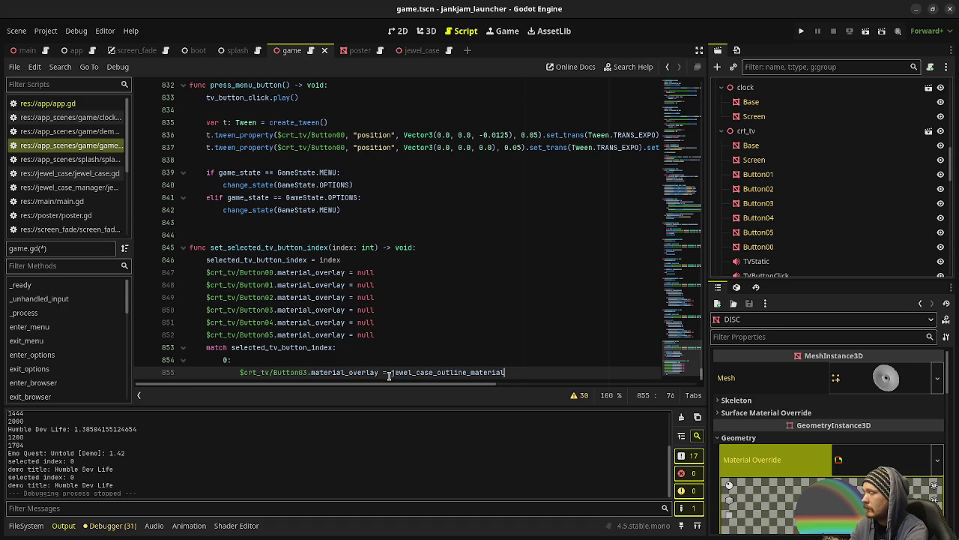
key(Return)
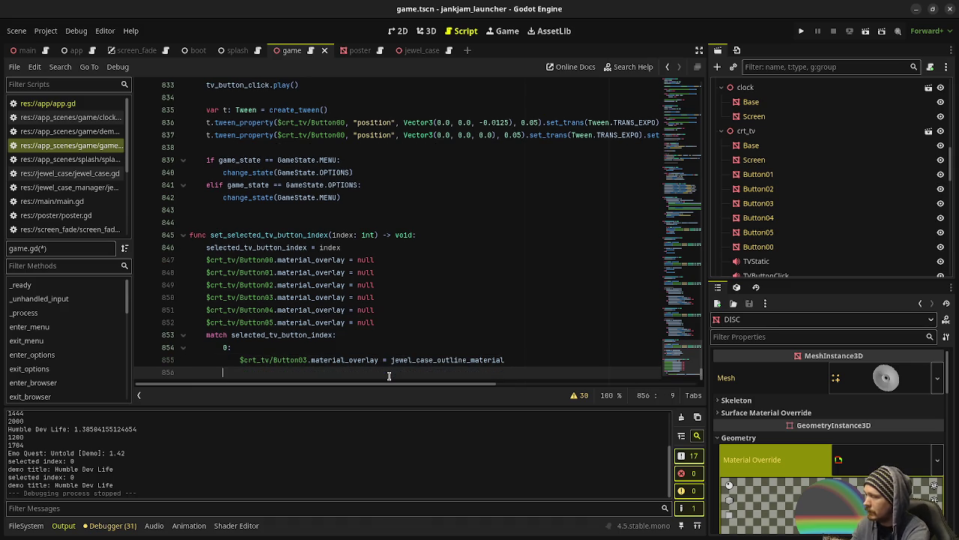
text(1:)
key(Return)
text($crt_tv/Button03.material_overlay = jewel_case_outline_material)
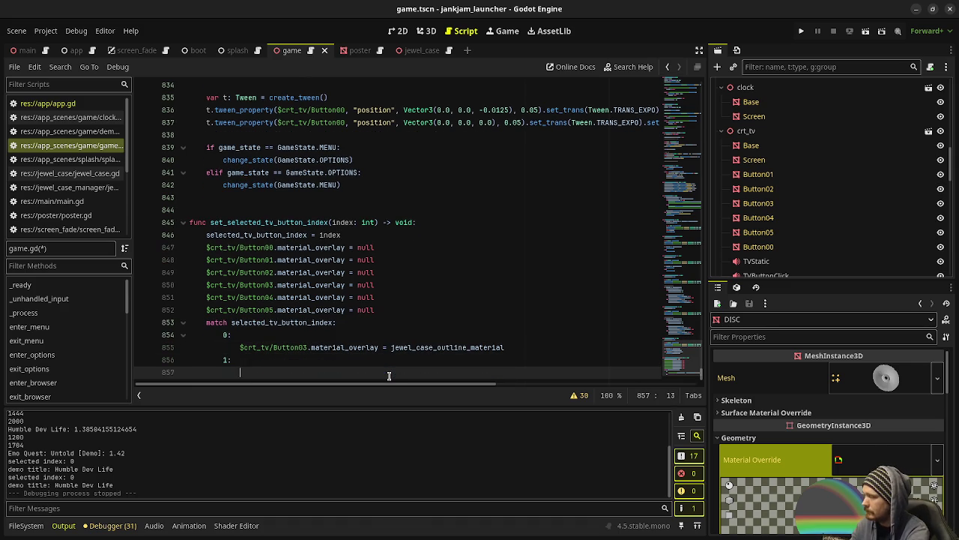
key(Return)
key(BackSpace)
text(2:)
key(Return)
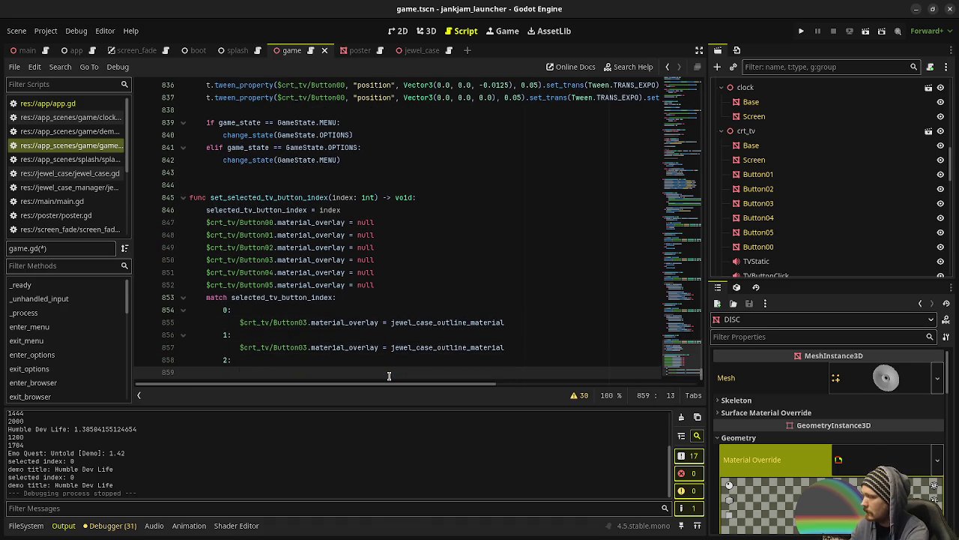
text($crt_tv/Button03.material_overlay = jewel_case_outline_material)
Add match cases 3, 4 and 5 with the same outline line, then show the 3D scene
key(Return)
key(BackSpace)
text(3::)
key(Return)
text($crt_tv/Button03.material_overlay = jewel_case_outline_material)
key(Return)
key(BackSpace)
text(4:)
key(Return)
text($crt_tv/Button03.material_overlay = jewel_case_outline_material)
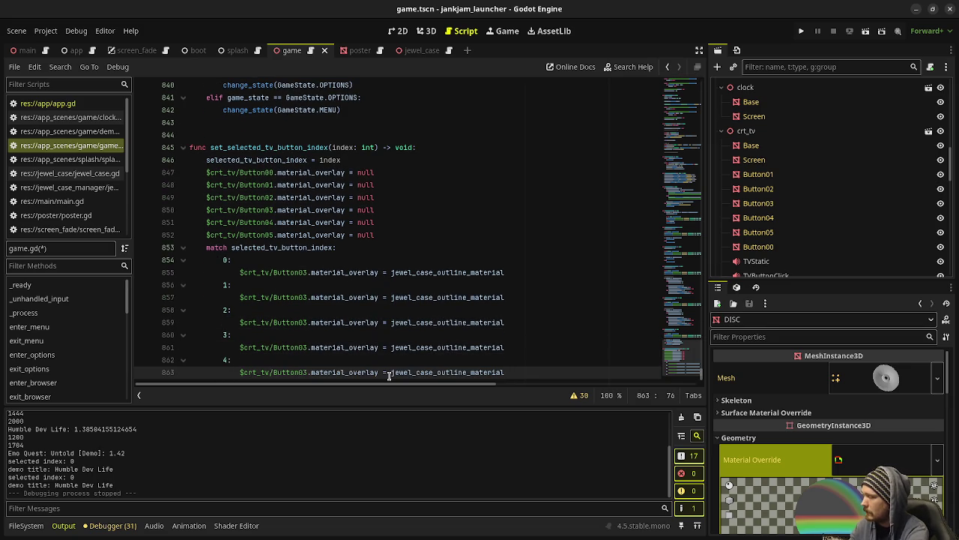
key(Return)
key(BackSpace)
text(5:)
key(Return)
text($crt_tv/Button03.material_overlay = jewel_case_outline_material)
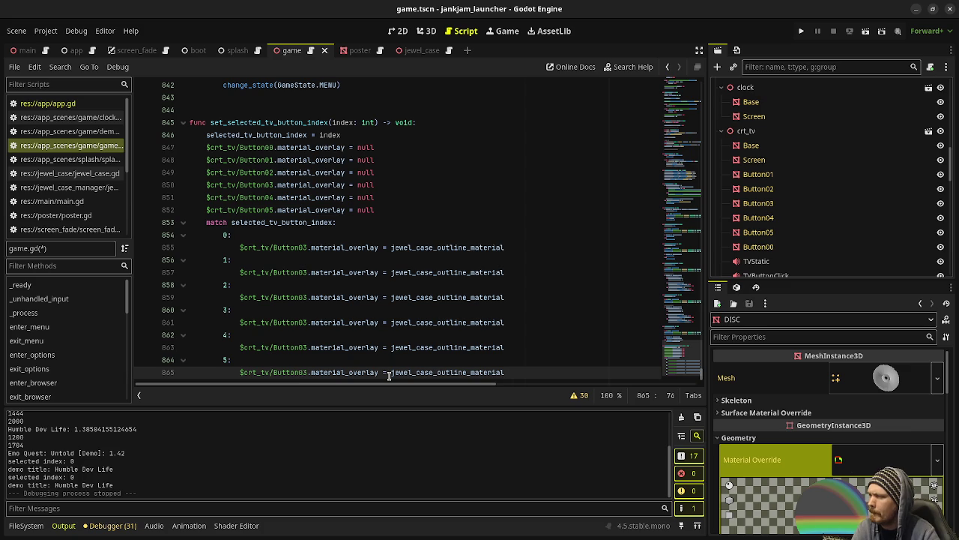
click(426, 31)
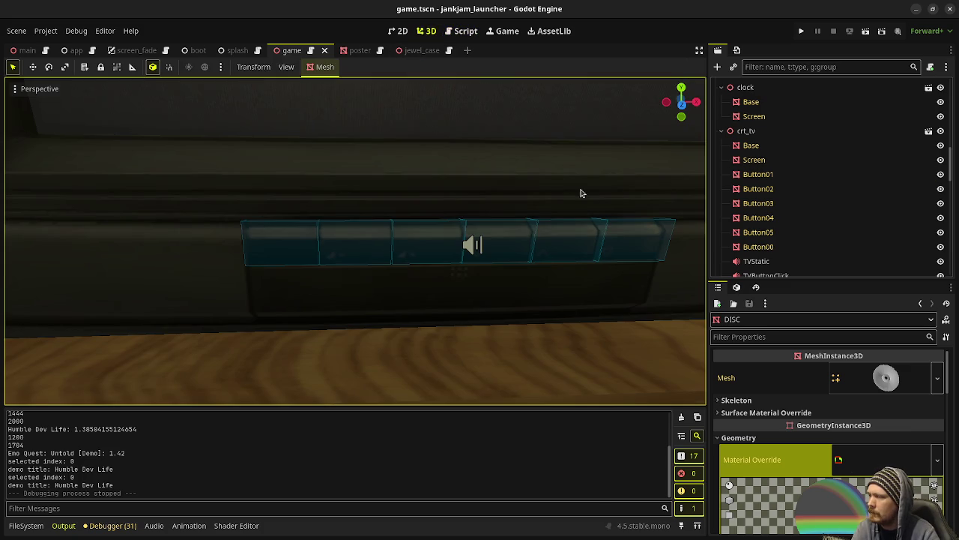
Select the Button00–Button05 nodes in the Scene dock to identify each TV button mesh
click(763, 174)
click(758, 246)
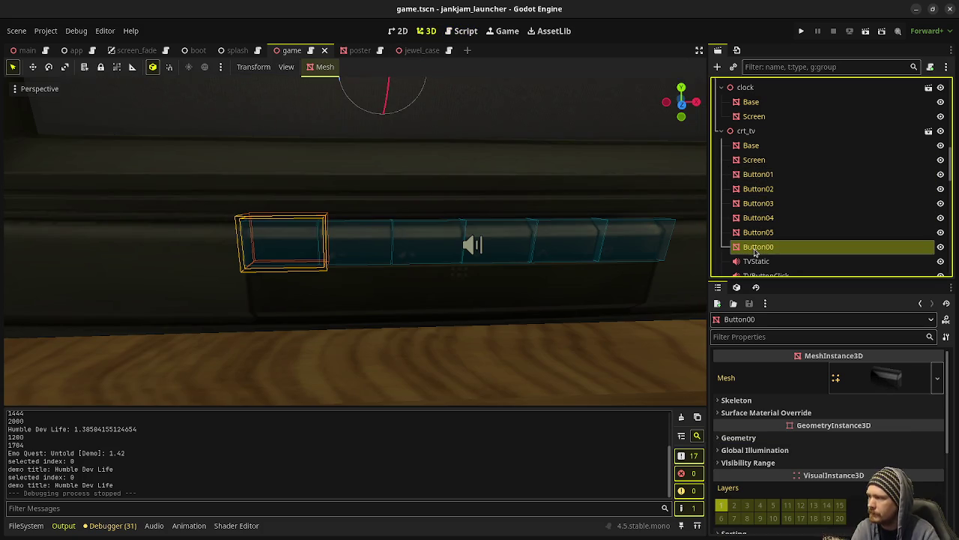
click(759, 232)
click(760, 217)
click(761, 203)
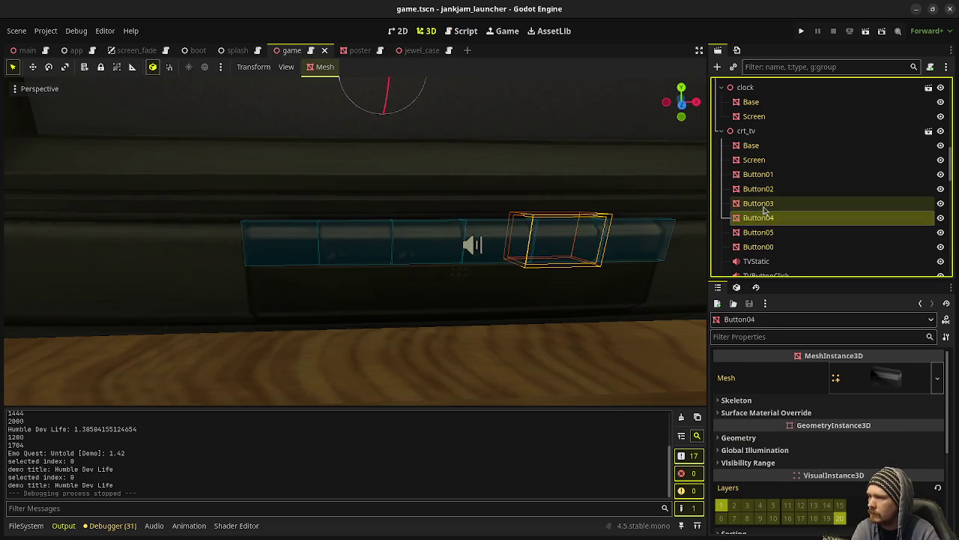
click(765, 189)
click(763, 174)
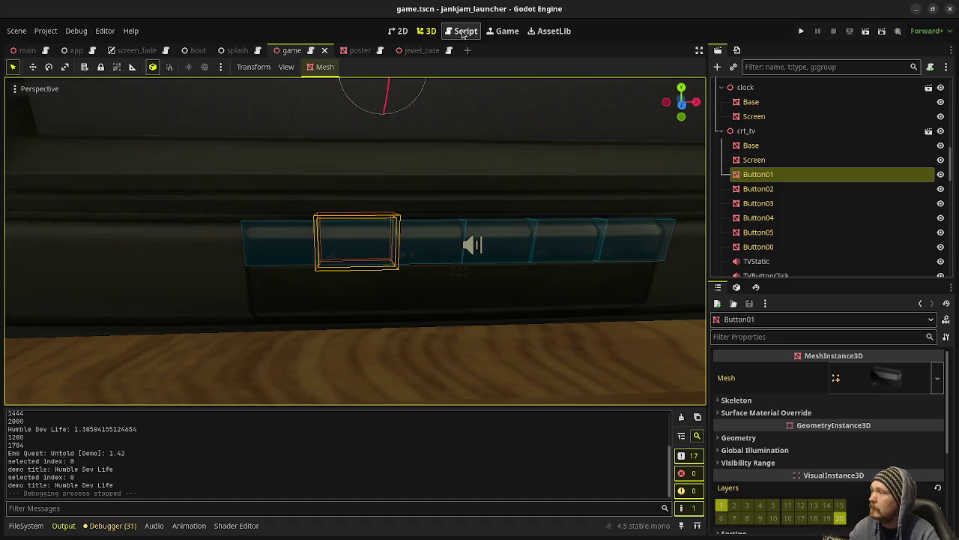
Renumber the match cases' outline lines to Button00 through Button05 and save game.gd
click(465, 31)
scroll(416, 261, down, 1)
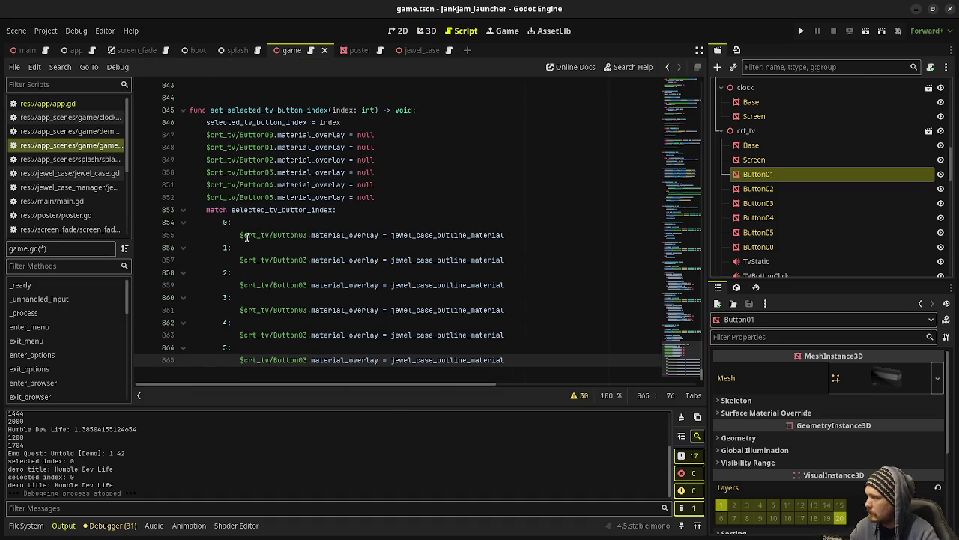
click(269, 235)
click(310, 236)
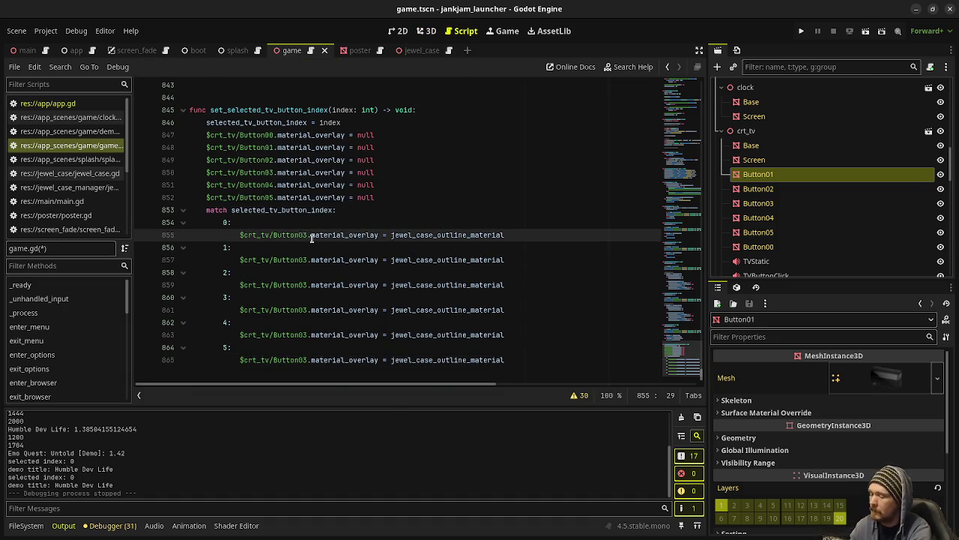
text(0)
key(Down)
key(Down)
key(BackSpace)
text(1)
key(Down)
key(Down)
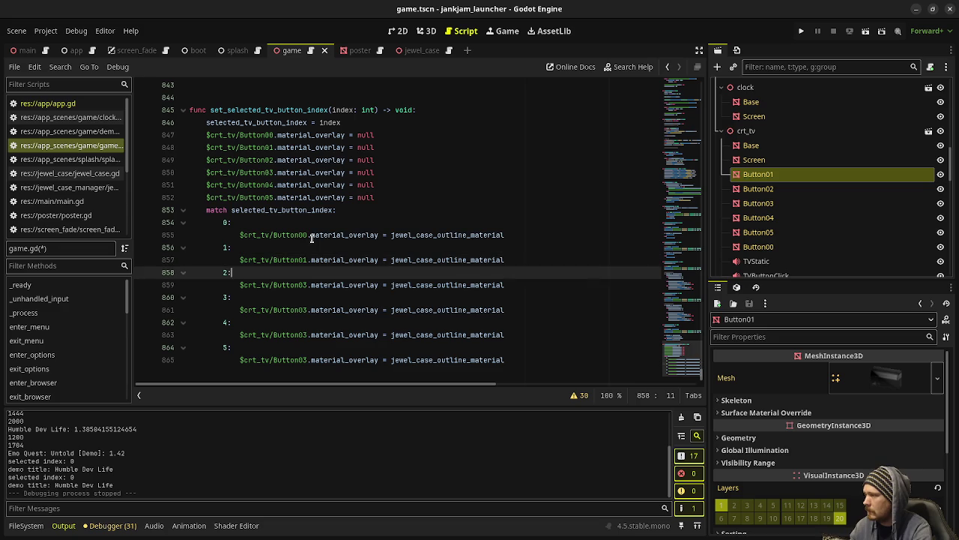
key(BackSpace)
text(2)
key(Down)
key(Down)
key(Down)
key(BackSpace)
text(4)
key(Down)
key(Down)
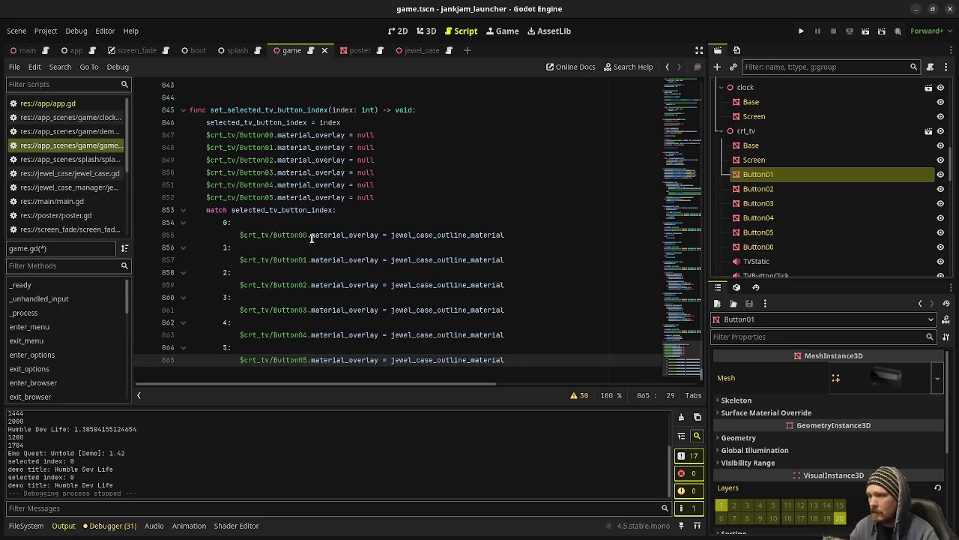
key(Up)
key(Up)
key(Up)
key(ctrl+s)
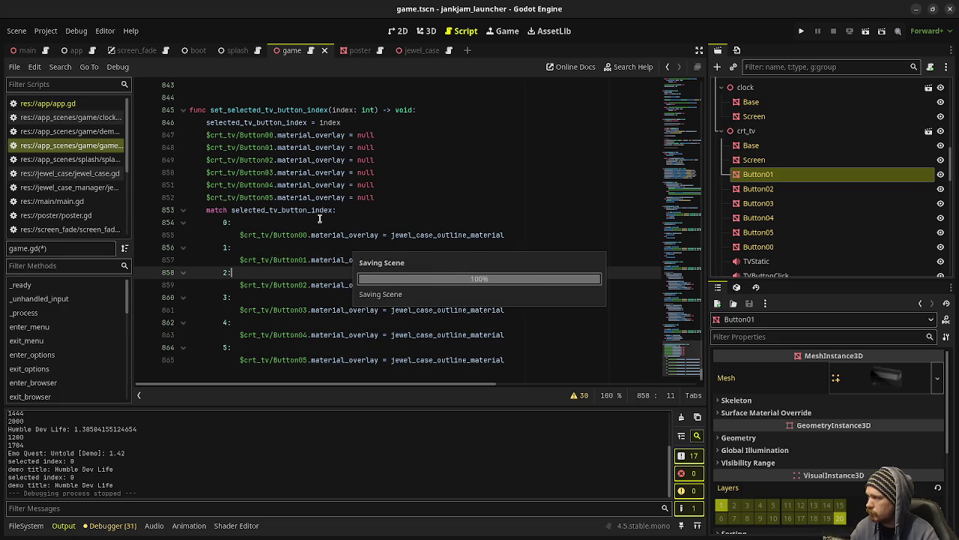
double_click(269, 110)
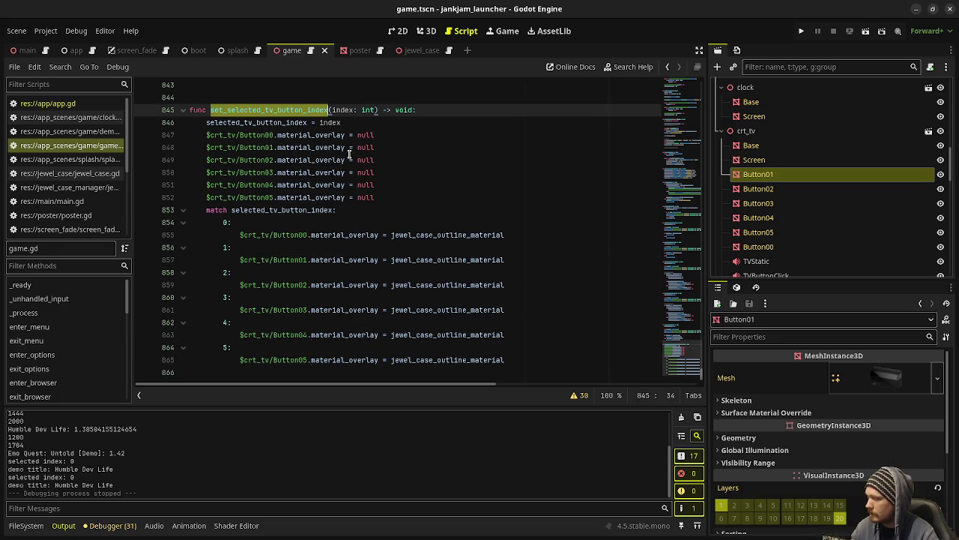
click(680, 126)
Add a new func unselect_all_tv_buttons() -> void: with a pass body after set_selected_tv_button_index
drag(681, 126, 678, 114)
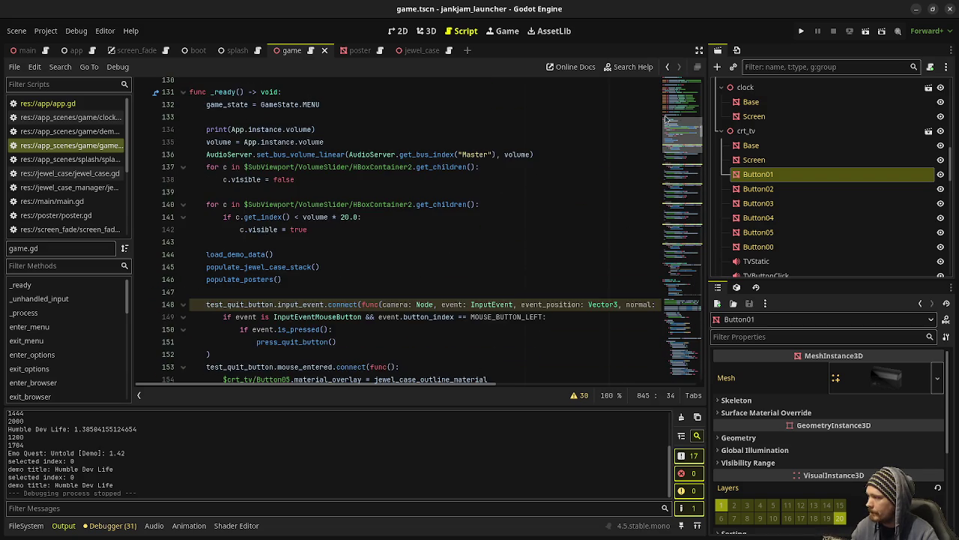
scroll(375, 209, down, 4)
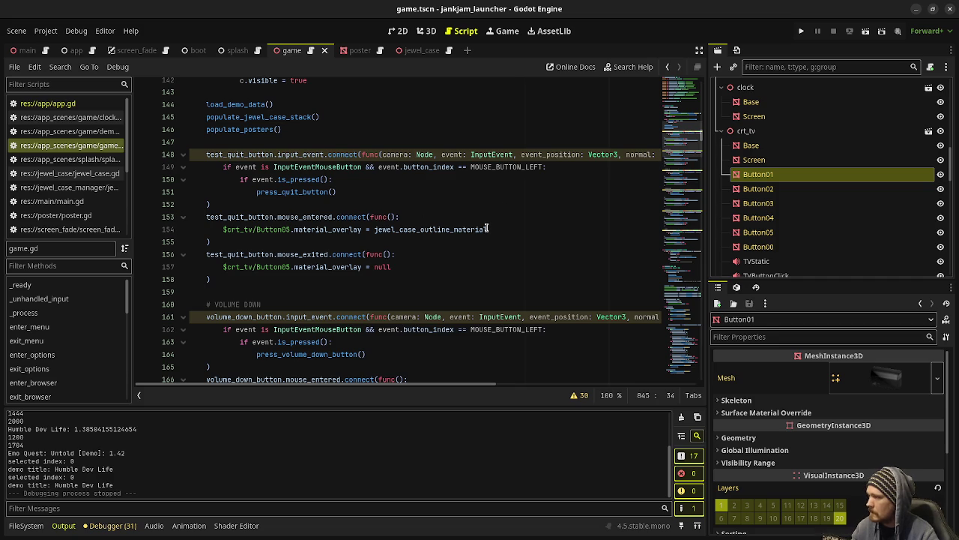
mouse_move(487, 229)
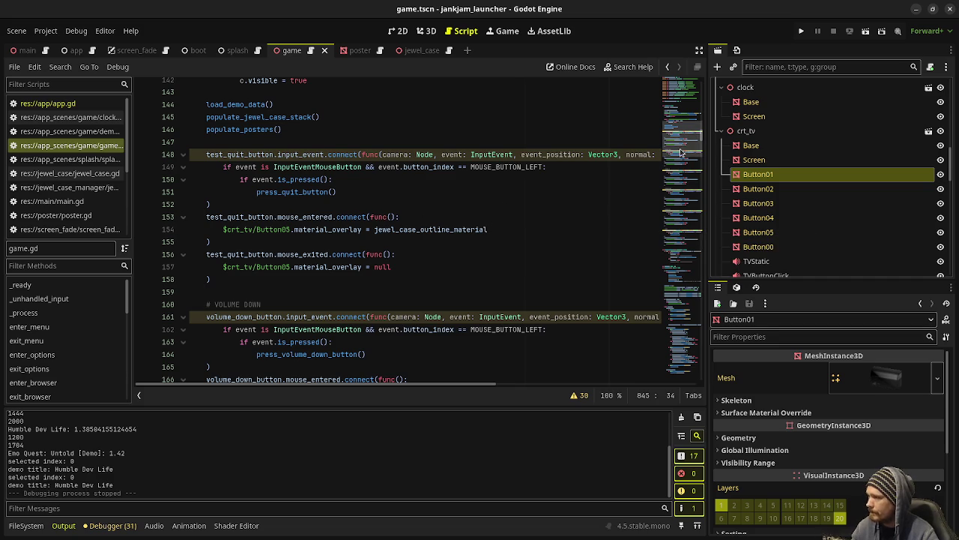
drag(680, 144, 682, 360)
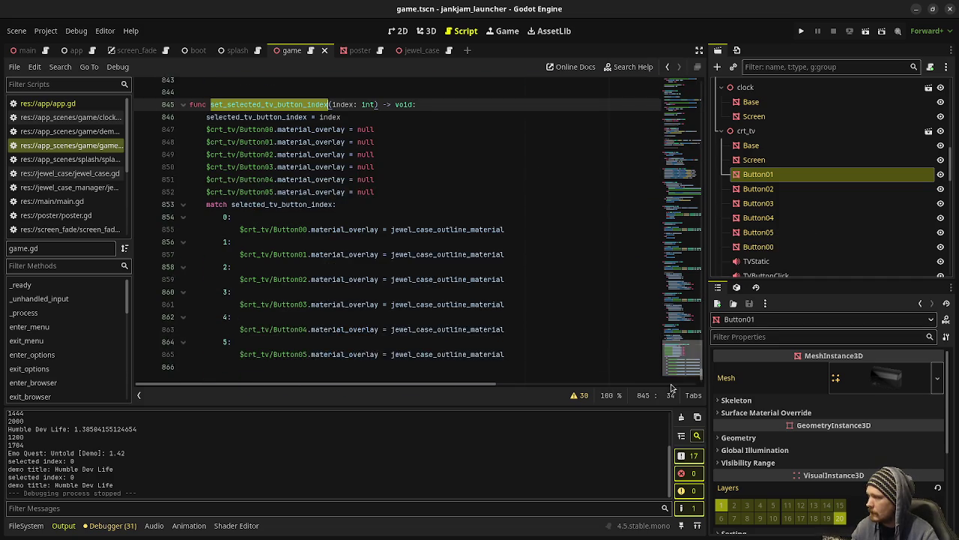
click(277, 362)
key(Return)
key(Return)
text(func )
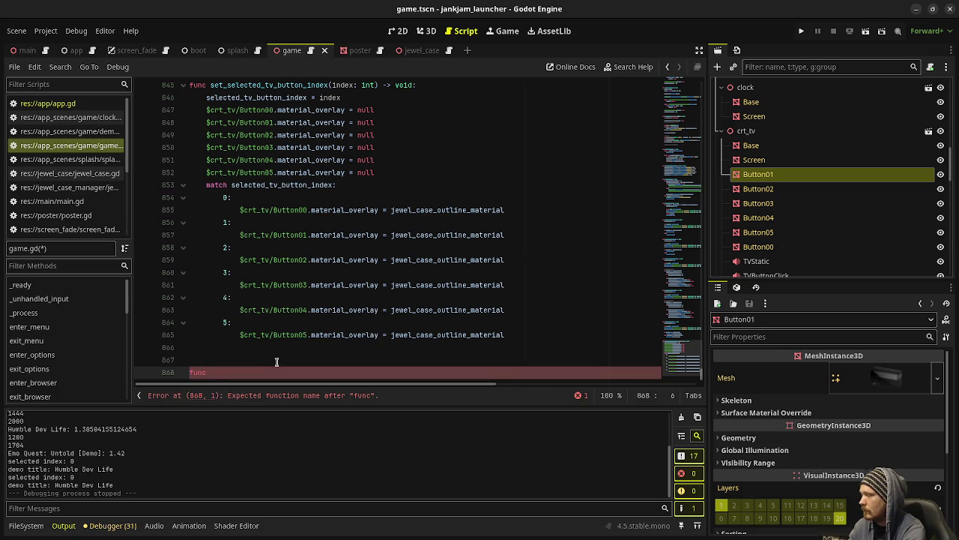
text(unselecte)
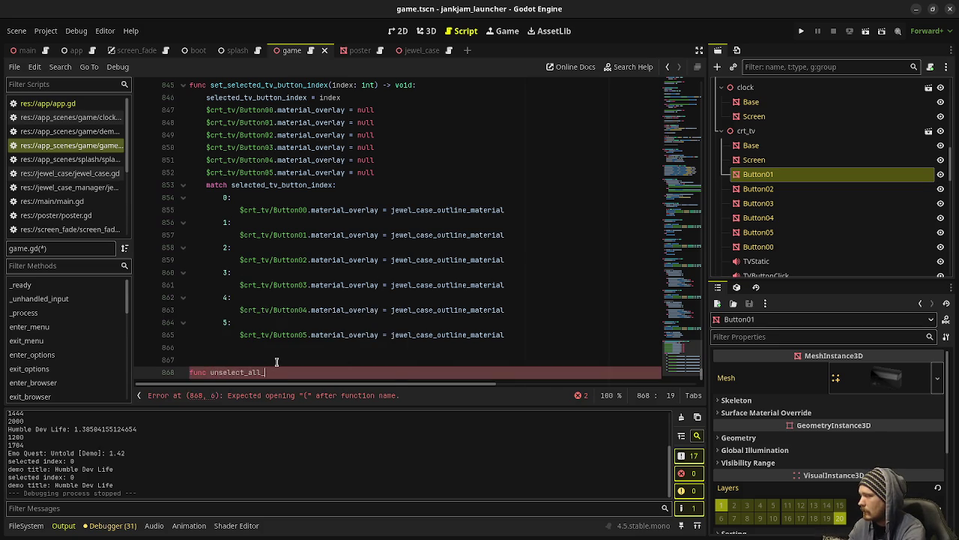
text(buttons() )
text(-> void:)
key(Return)
text(p)
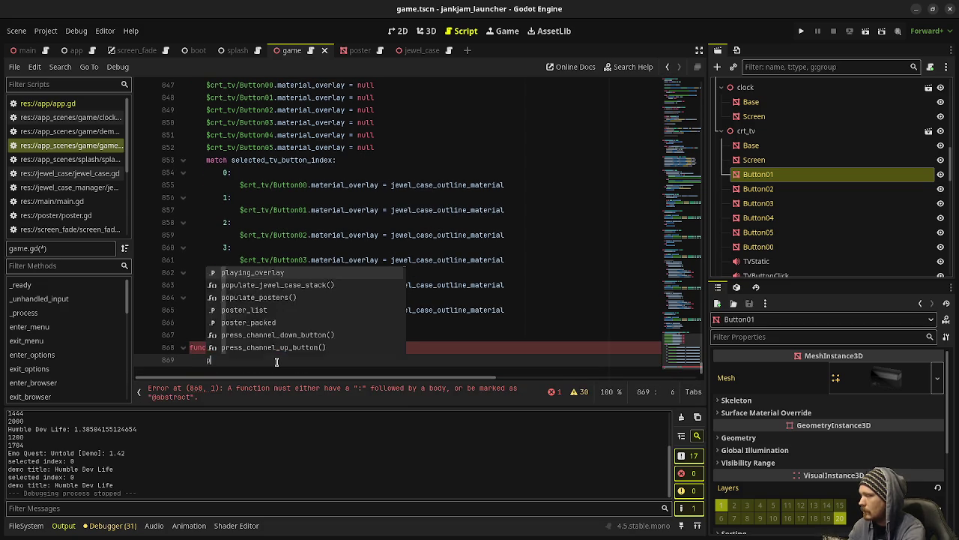
text(assset_selected_tv_button_index)
key(ctrl+z)
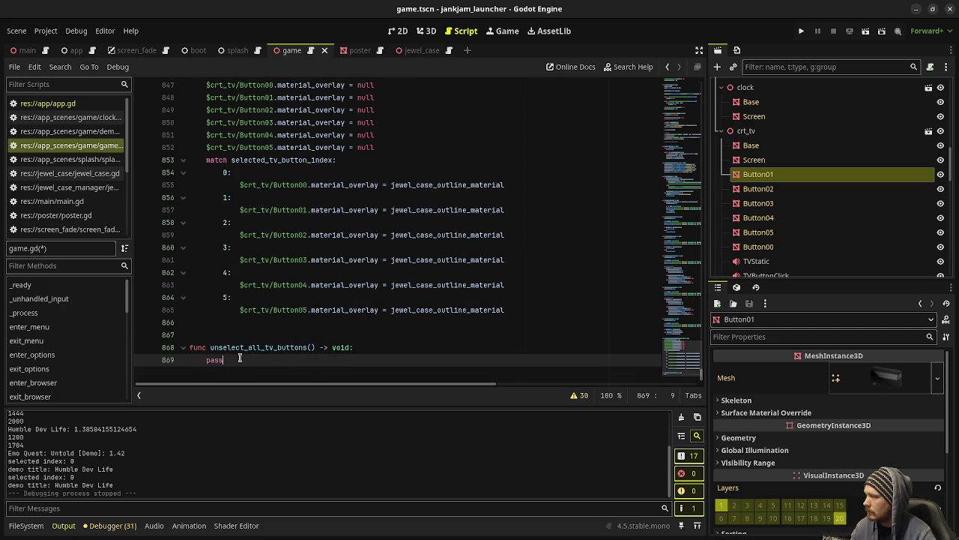
Move the six overlay-null lines into unselect_all_tv_buttons, call it in their place, and save
scroll(401, 164, up, 1)
drag(392, 187, 203, 123)
key(ctrl+c)
key(BackSpace)
text(nsel)
key(Return)
double_click(214, 335)
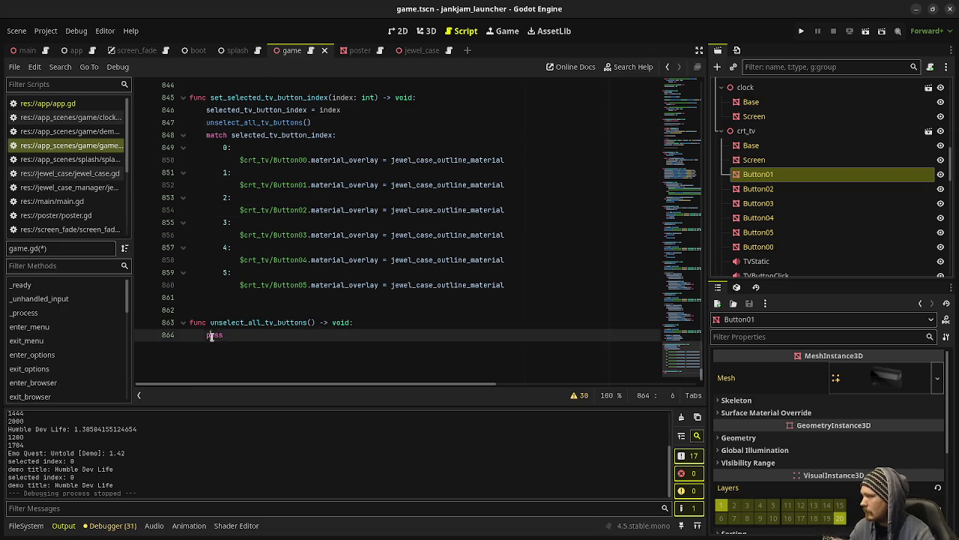
key(ctrl+v)
key(ctrl+s)
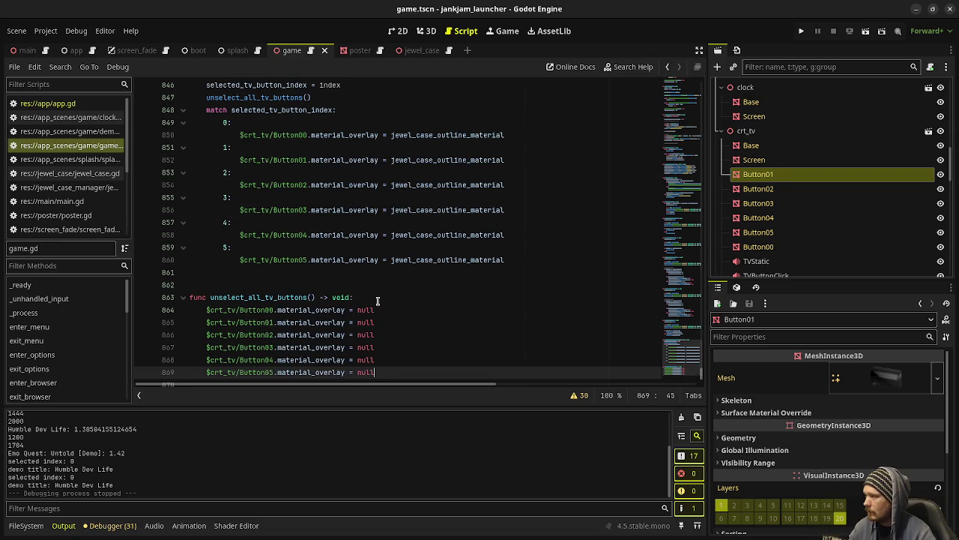
scroll(385, 294, up, 1)
click(680, 135)
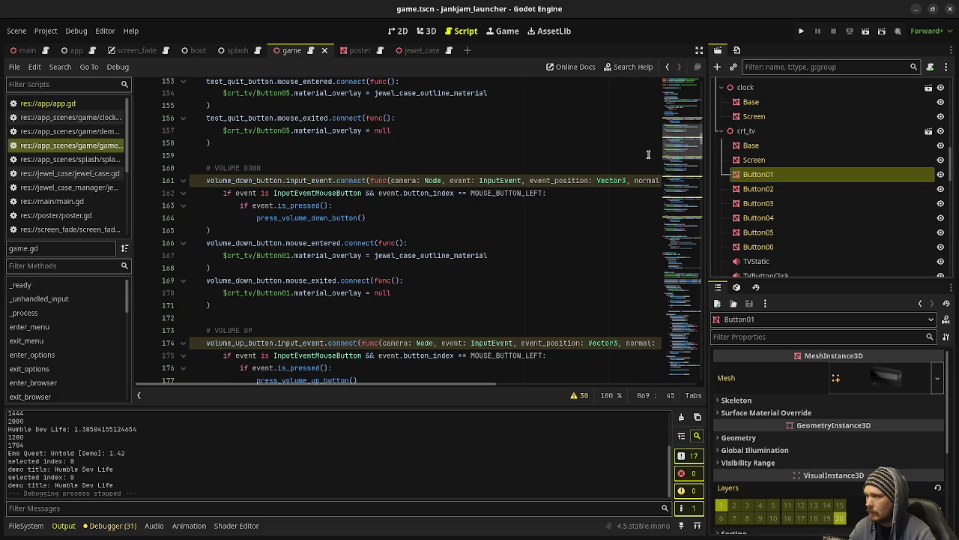
Replace the quit button's overlay-clearing line with an unselect_all_tv_buttons() call
scroll(360, 238, down, 1)
scroll(360, 238, up, 10)
scroll(333, 254, down, 10)
drag(395, 280, 221, 280)
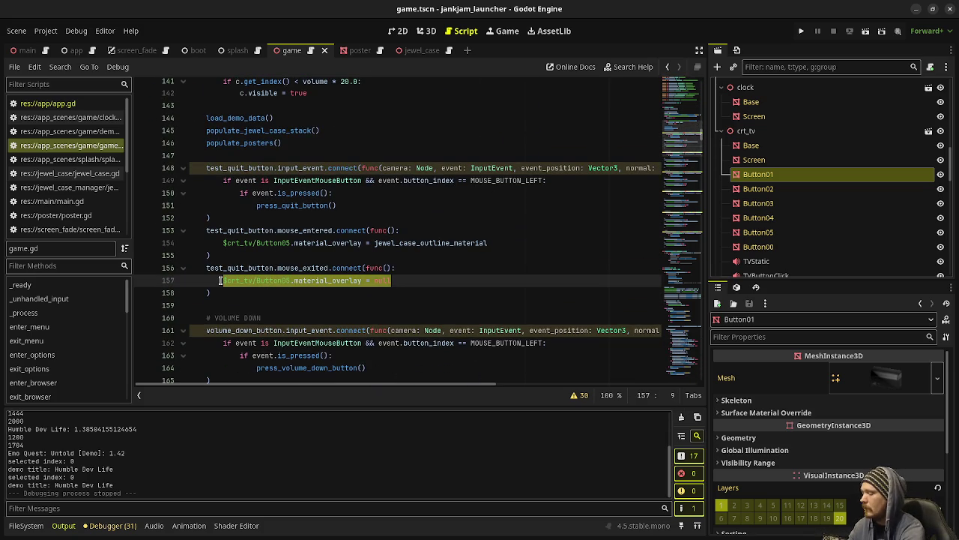
text(unsele)
key(Return)
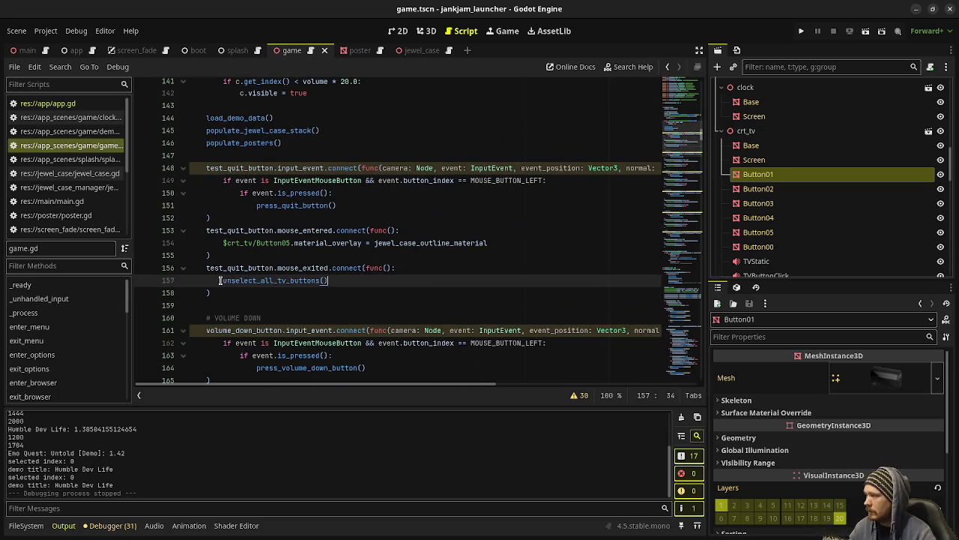
drag(328, 280, 223, 282)
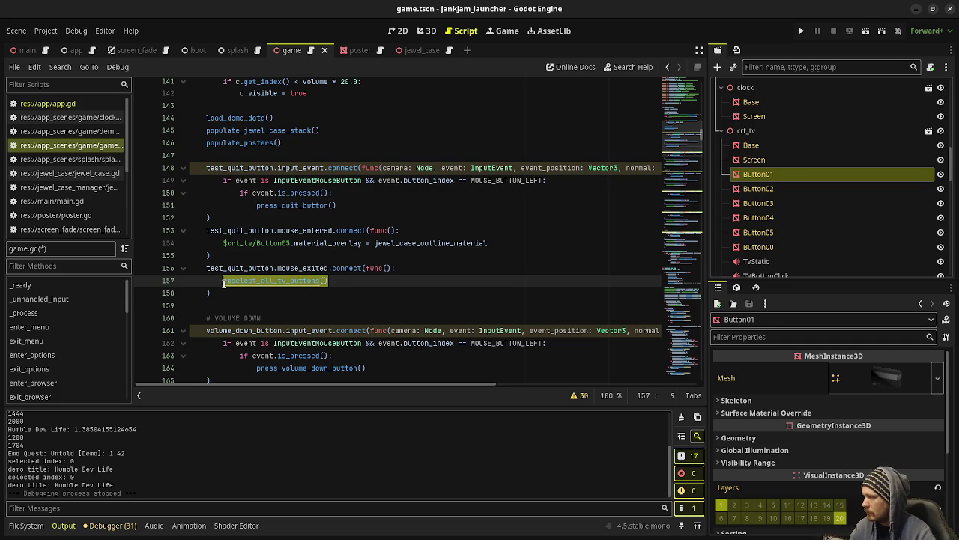
Paste unselect_all_tv_buttons() over the overlay-clearing lines at 170, 183, 197, 210 and 223
scroll(238, 274, down, 4)
drag(391, 293, 224, 293)
text(unselect_all_tv_buttons())
scroll(352, 288, down, 4)
drag(392, 306, 223, 305)
text(unselect_all_tv_buttons())
scroll(327, 278, down, 5)
drag(392, 293, 223, 293)
text(unselect_all_tv_buttons())
scroll(324, 281, down, 2)
scroll(324, 281, down, 2)
drag(392, 305, 223, 305)
text(unselect_all_tv_buttons())
scroll(300, 299, down, 4)
drag(391, 318, 223, 318)
text(unselect_all_tv_buttons())
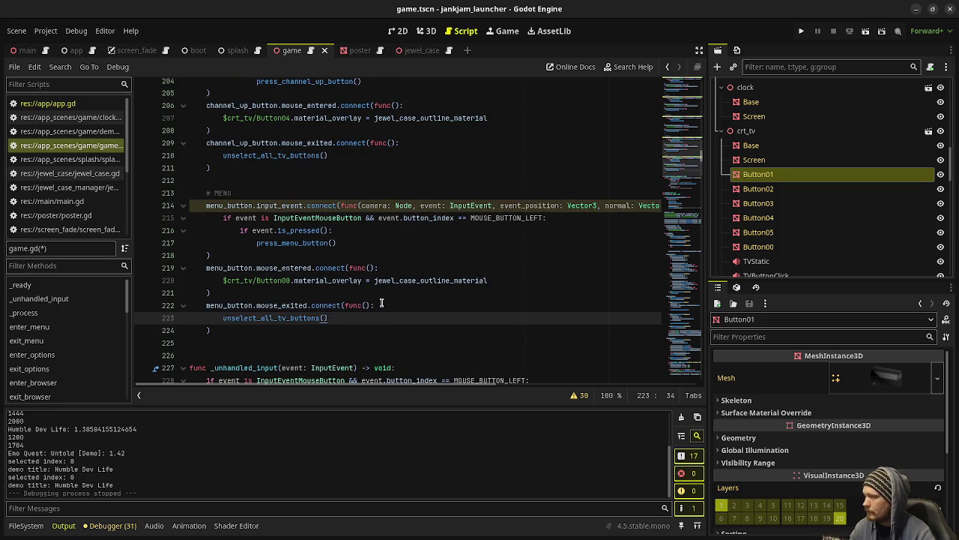
Select the outline line 154 in the quit button's hover handler
scroll(387, 300, up, 20)
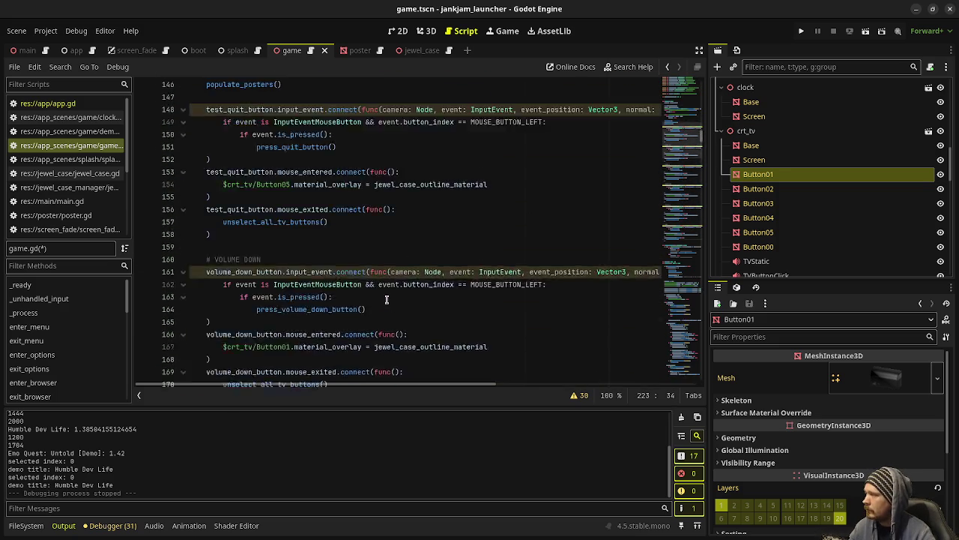
scroll(387, 300, up, 5)
scroll(387, 300, down, 7)
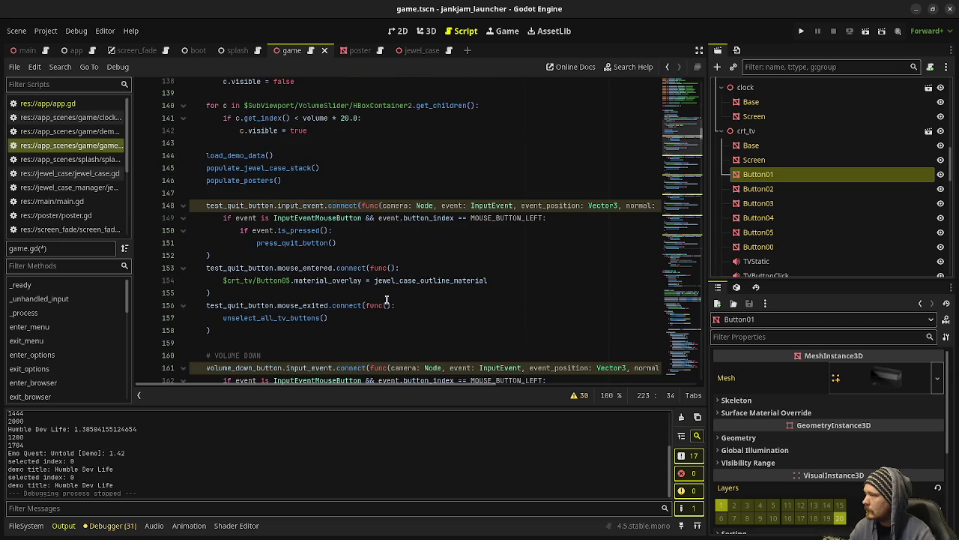
drag(502, 278, 223, 280)
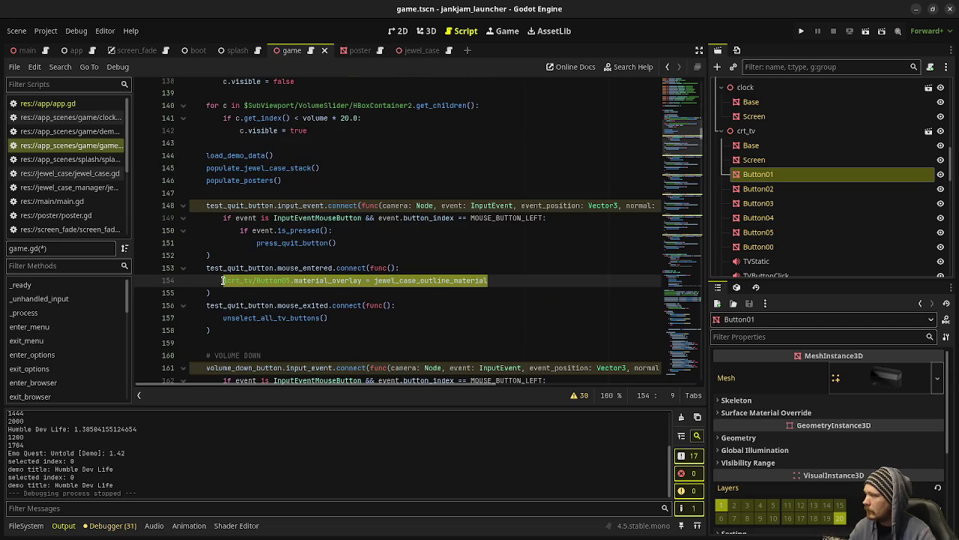
Replace the quit button's outline line 154 with set_selected_tv_button_index(5) via autocomplete
text(sele)
key(Down)
key(Down)
key(Down)
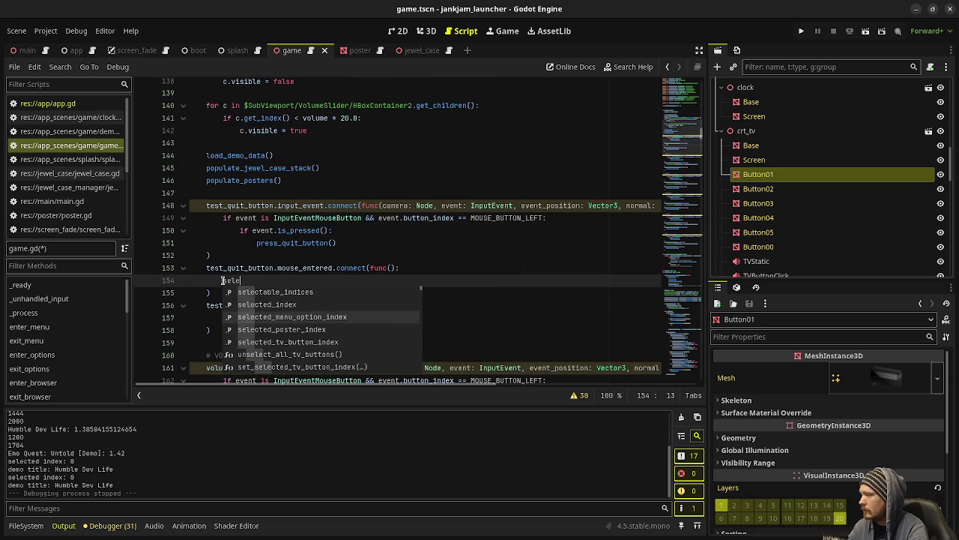
key(Up)
key(Up)
key(Down)
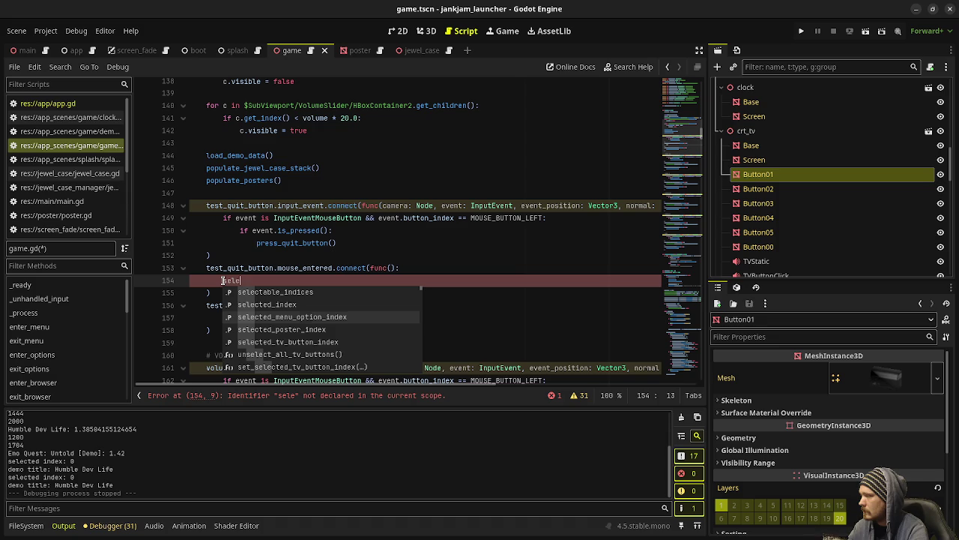
key(Down)
key(Down)
key(Down)
key(Down)
key(Return)
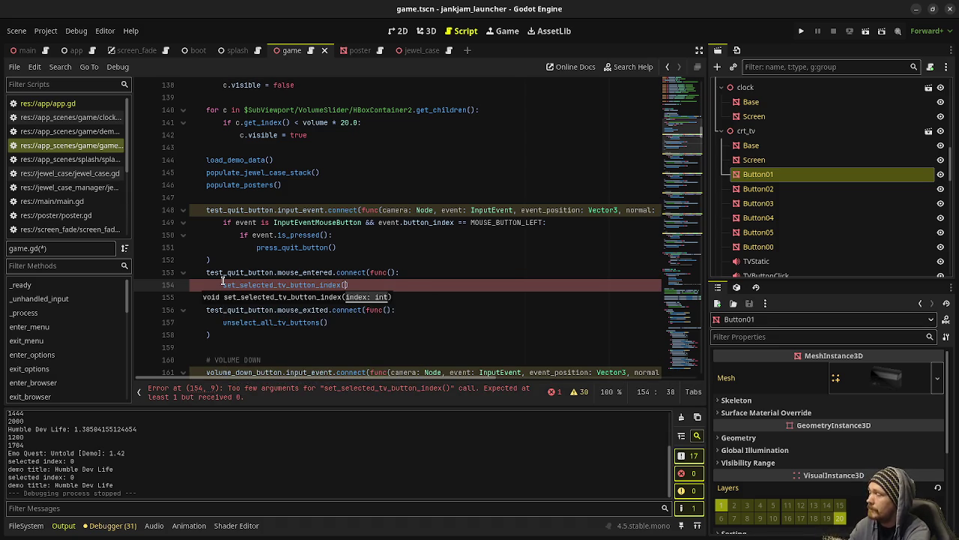
Paste the index call over the volume-down hover handler's outline line, checking button identities in the 3D scene
click(425, 31)
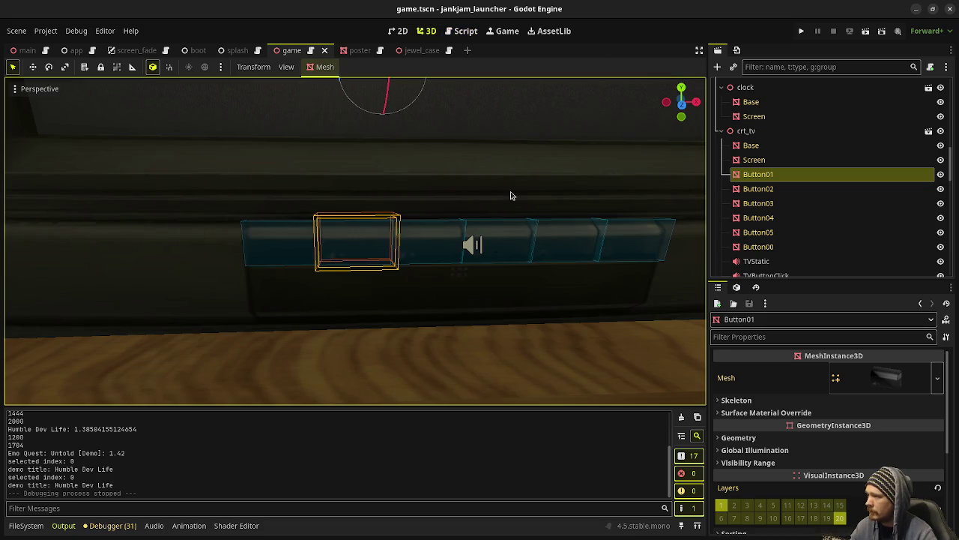
click(473, 31)
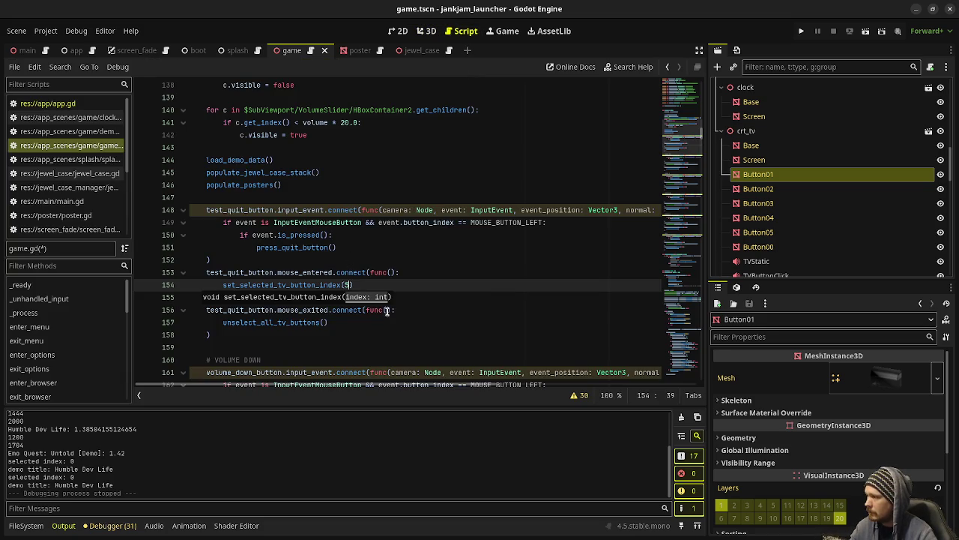
drag(352, 284, 222, 285)
key(ctrl+c)
scroll(328, 251, down, 3)
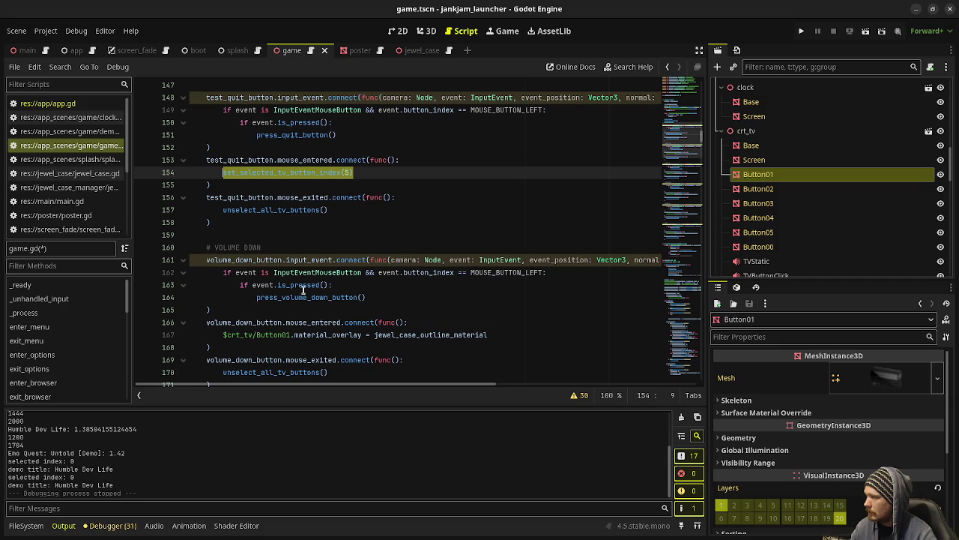
drag(495, 334, 224, 334)
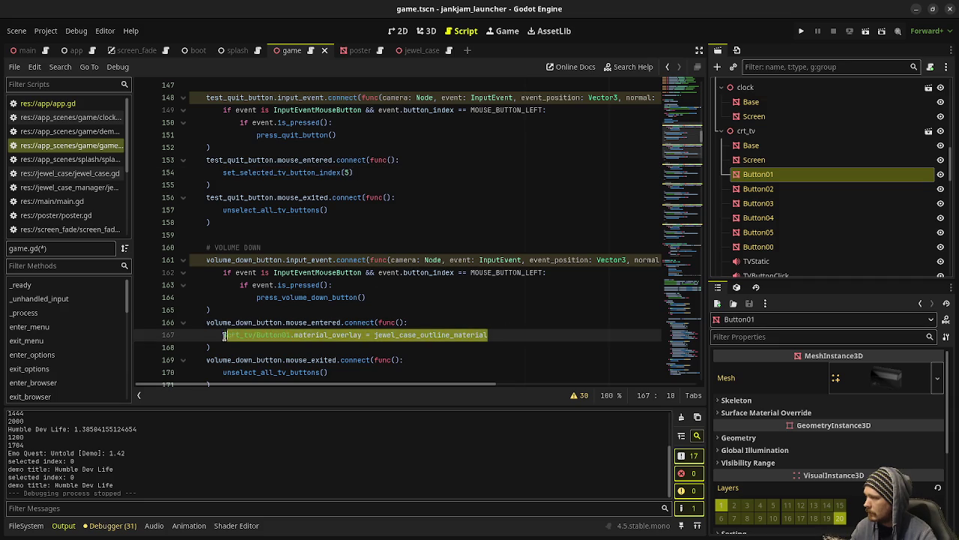
key(ctrl+v)
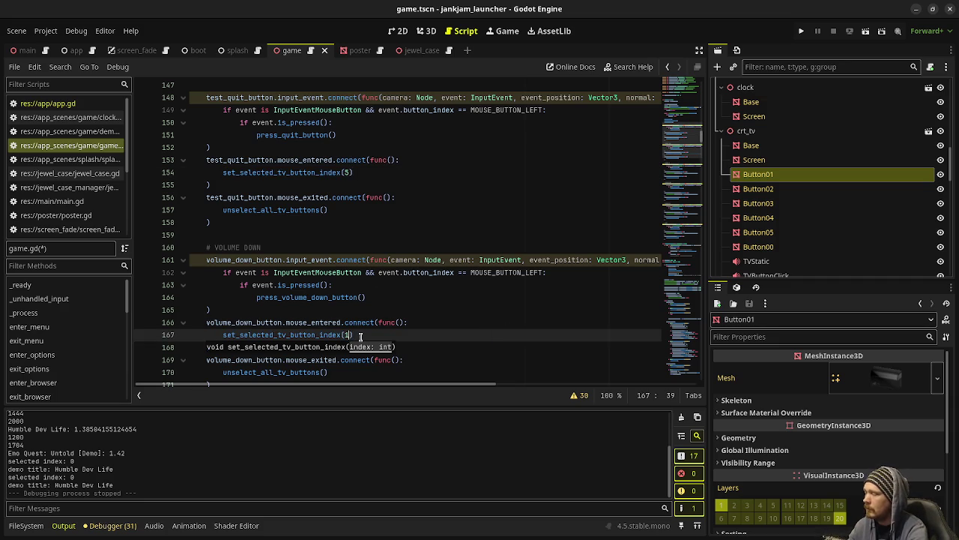
click(426, 31)
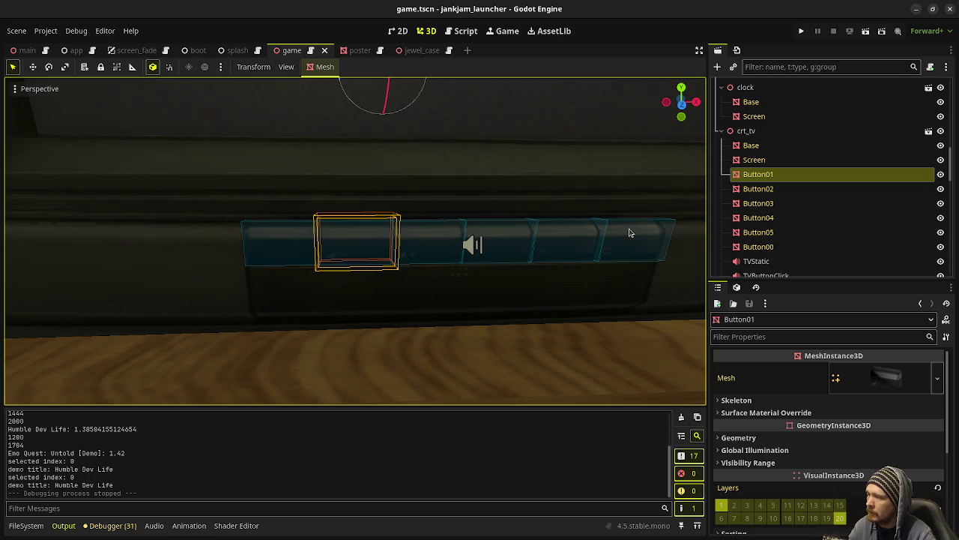
click(463, 31)
Set the volume-down argument to 1 and make the volume-up handler call set_selected_tv_button_index(2)
text(1)
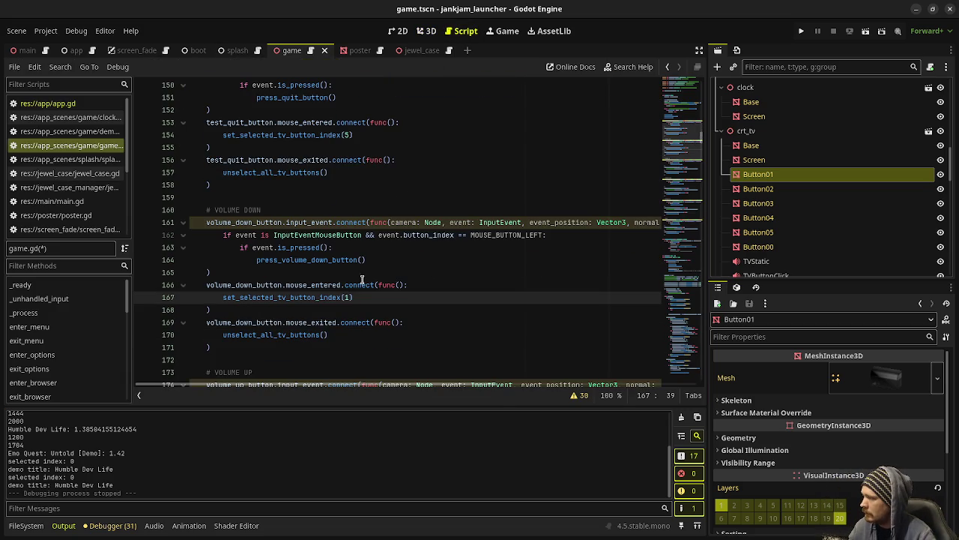
drag(396, 298, 222, 298)
key(ctrl+c)
scroll(379, 300, down, 3)
drag(488, 347, 222, 350)
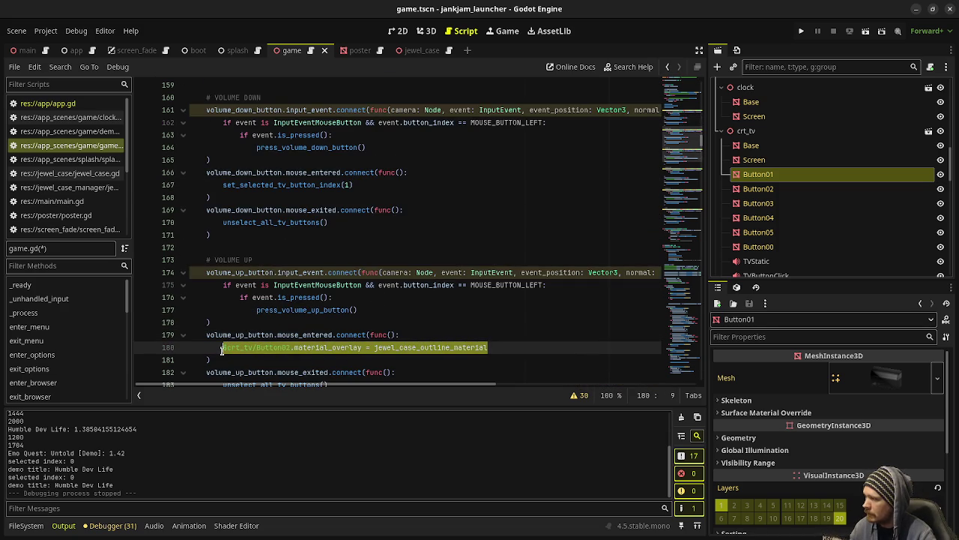
key(ctrl+v)
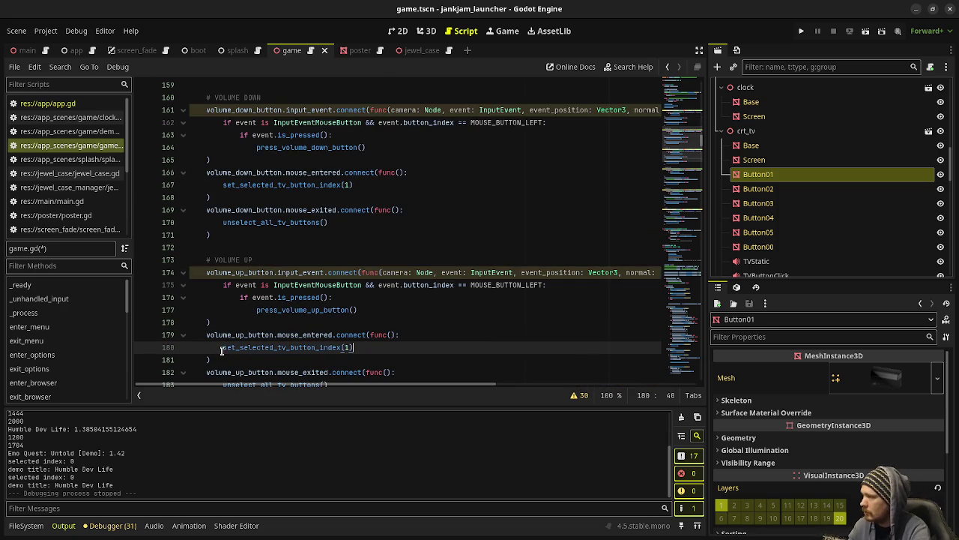
text(2)
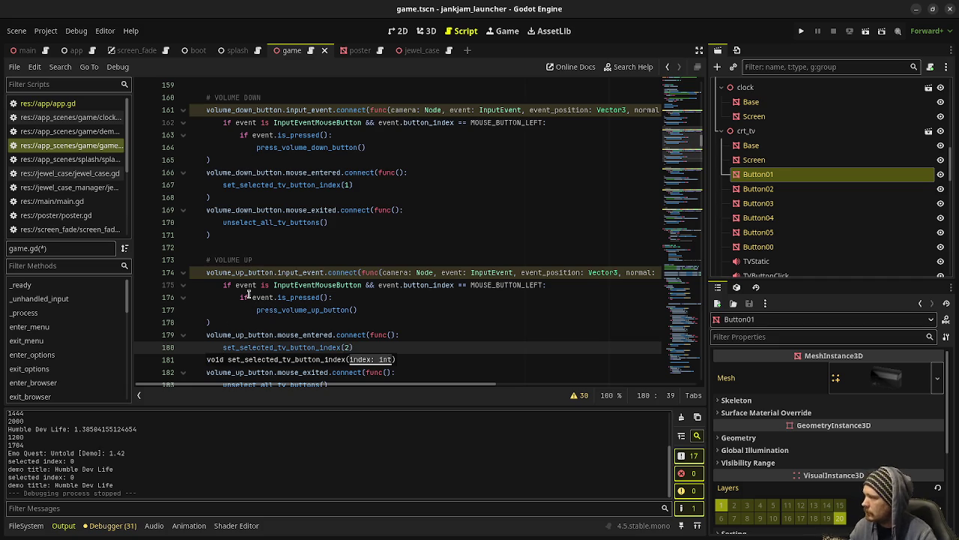
Replace the channel-down and channel-up outline lines with set_selected_tv_button_index(3) and (4)
scroll(250, 297, down, 4)
scroll(311, 316, down, 2)
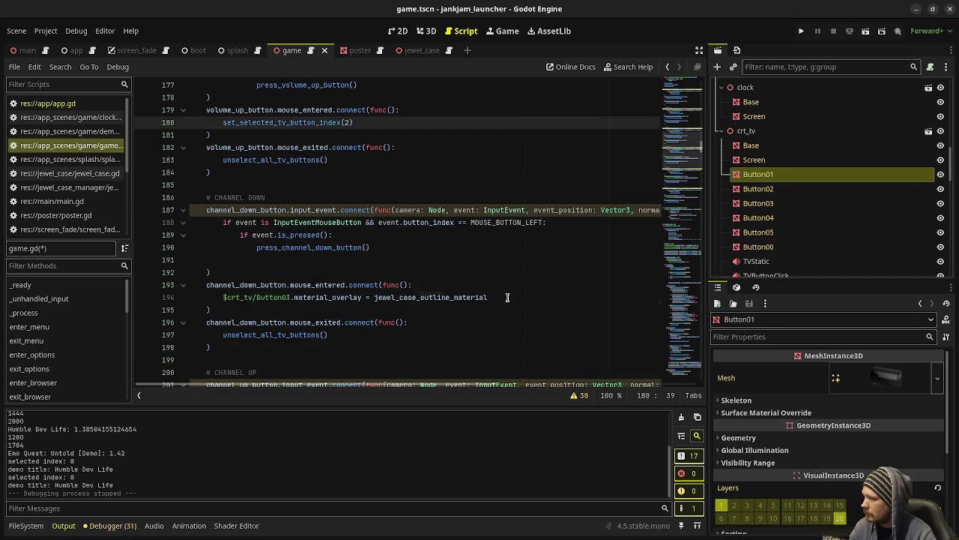
drag(489, 298, 222, 297)
key(ctrl+v)
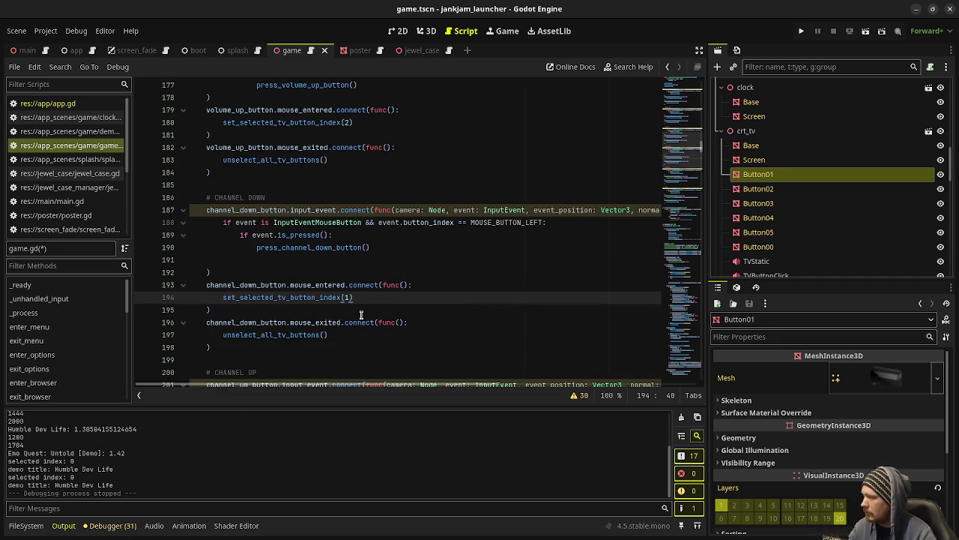
scroll(407, 272, down, 4)
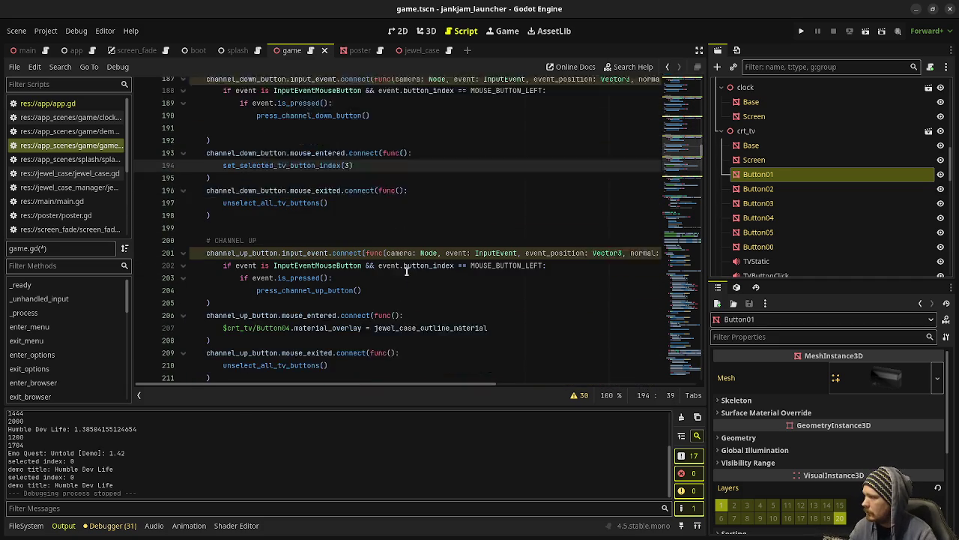
text(3)
drag(512, 314, 221, 312)
key(ctrl+v)
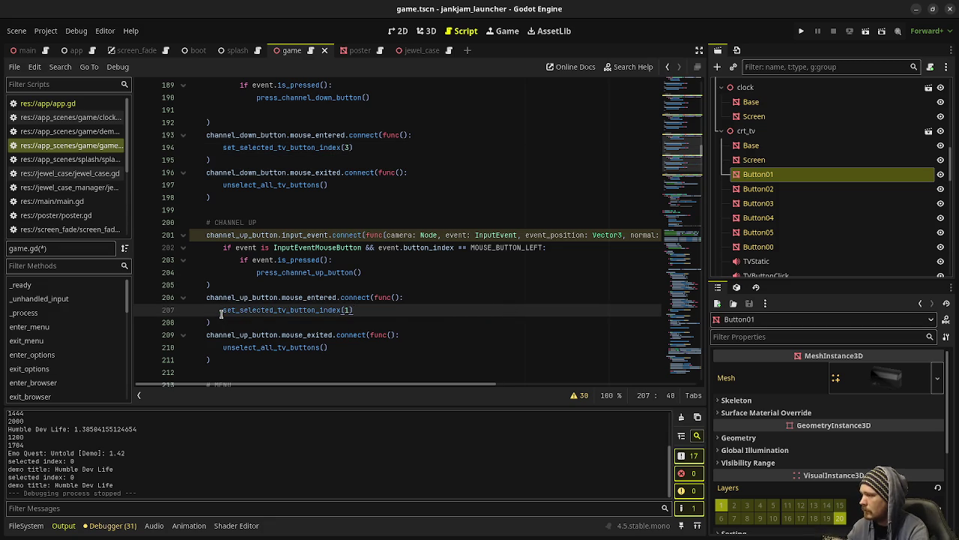
text(4)
Make the menu hover handler call set_selected_tv_button_index(0) and save game.gd
scroll(494, 327, down, 4)
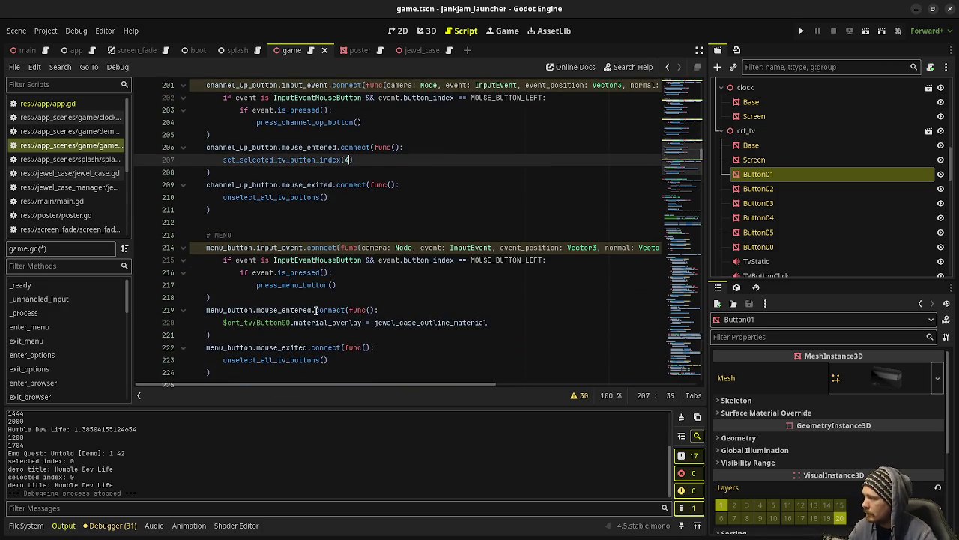
drag(494, 327, 216, 323)
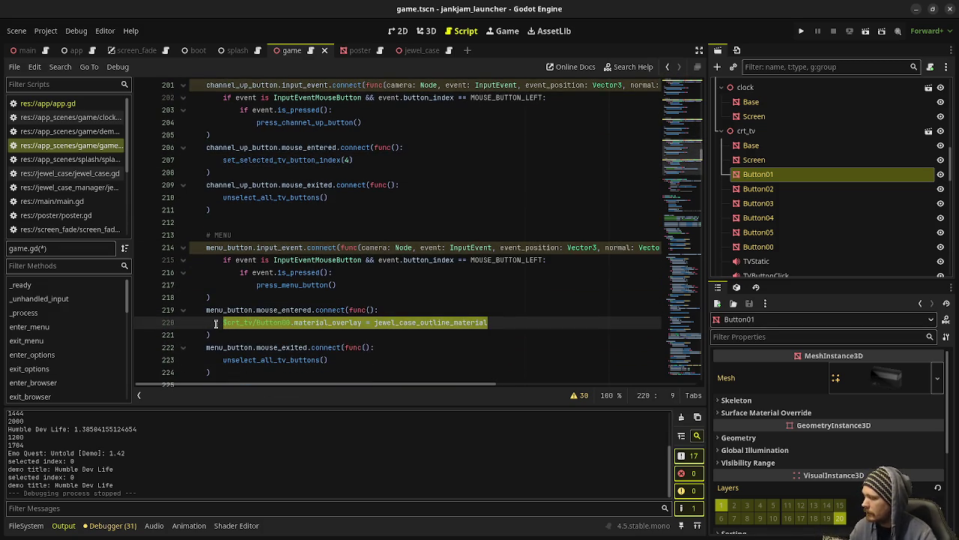
key(ctrl+v)
key(BackSpace)
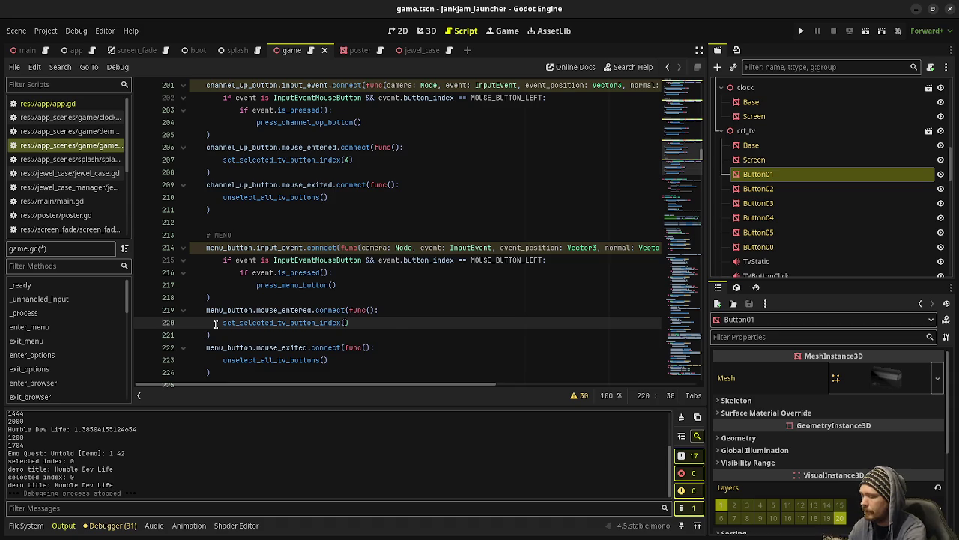
text(0)
key(ctrl+s)
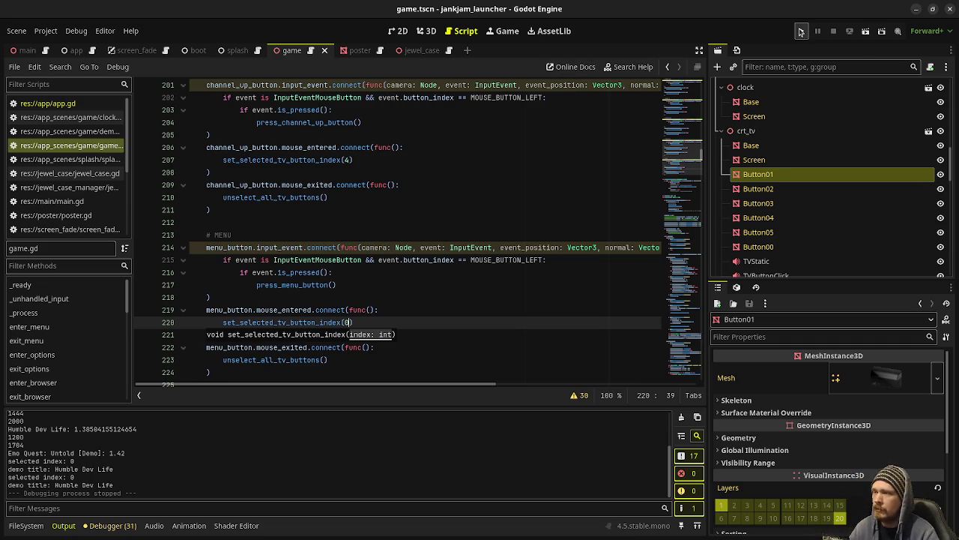
click(515, 150)
scroll(507, 183, down, 3)
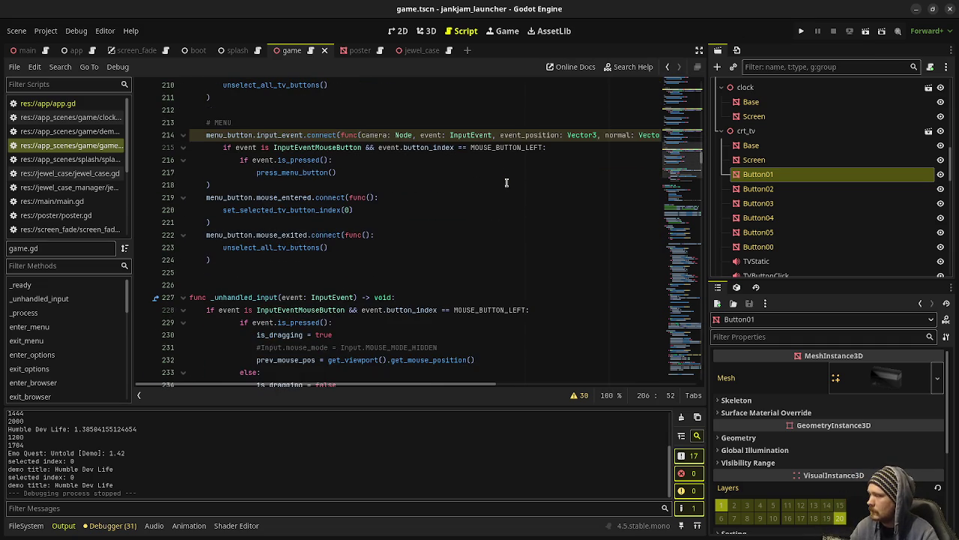
key(F5)
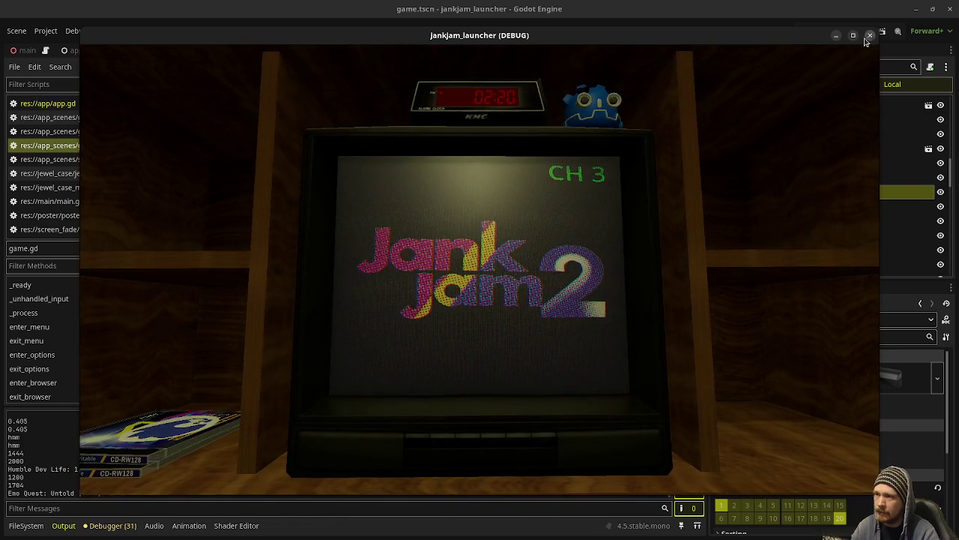
click(869, 37)
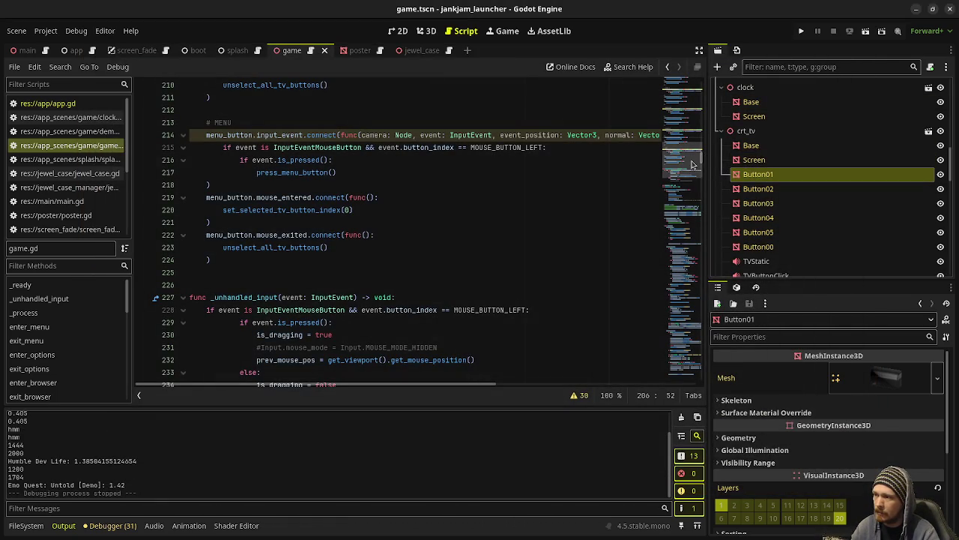
mouse_move(699, 162)
mouse_down()
mouse_move(682, 292)
mouse_move(650, 389)
mouse_move(632, 345)
mouse_up()
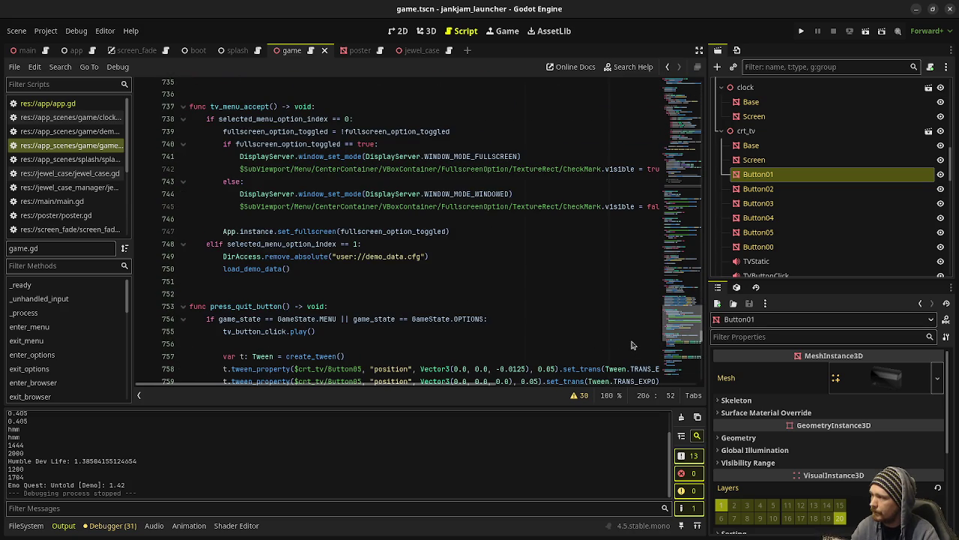
scroll(632, 345, up, 1)
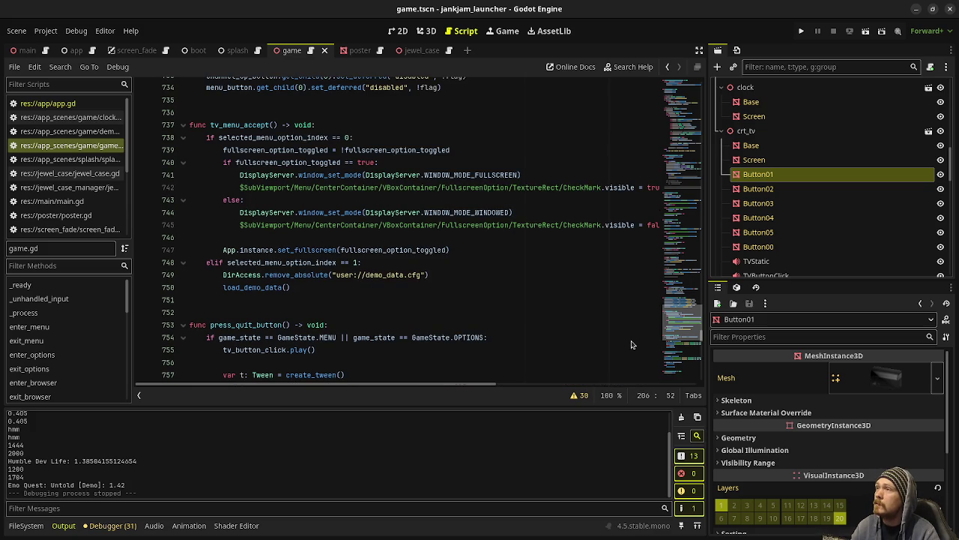
scroll(632, 345, up, 1)
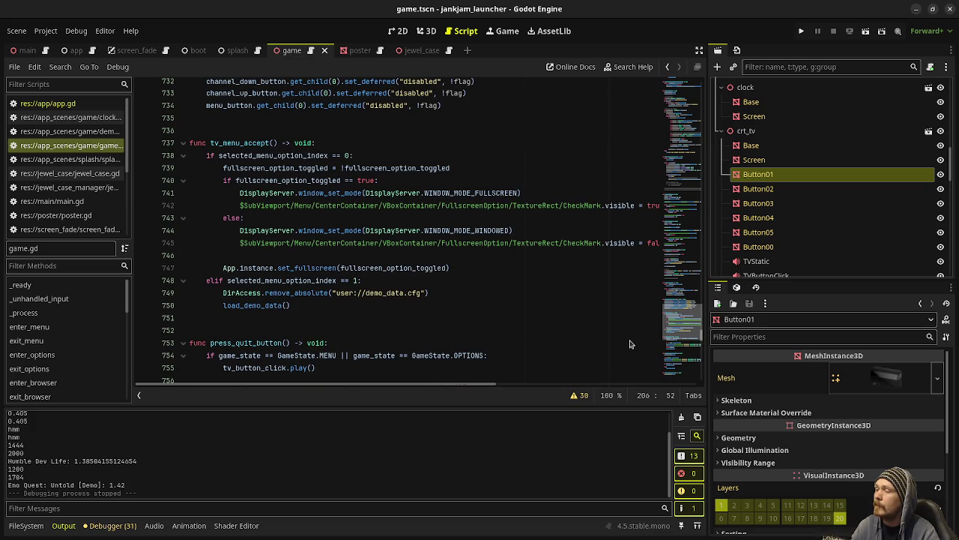
scroll(630, 344, up, 2)
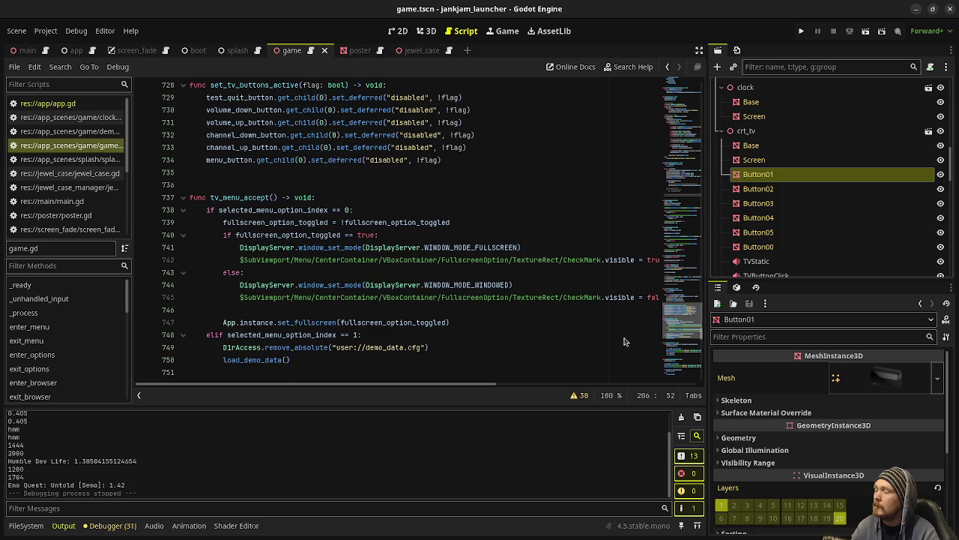
scroll(627, 343, up, 20)
scroll(614, 249, up, 5)
scroll(367, 272, up, 5)
scroll(367, 271, up, 10)
scroll(366, 271, up, 13)
scroll(366, 271, up, 8)
scroll(367, 272, up, 1)
scroll(366, 272, down, 1)
click(222, 345)
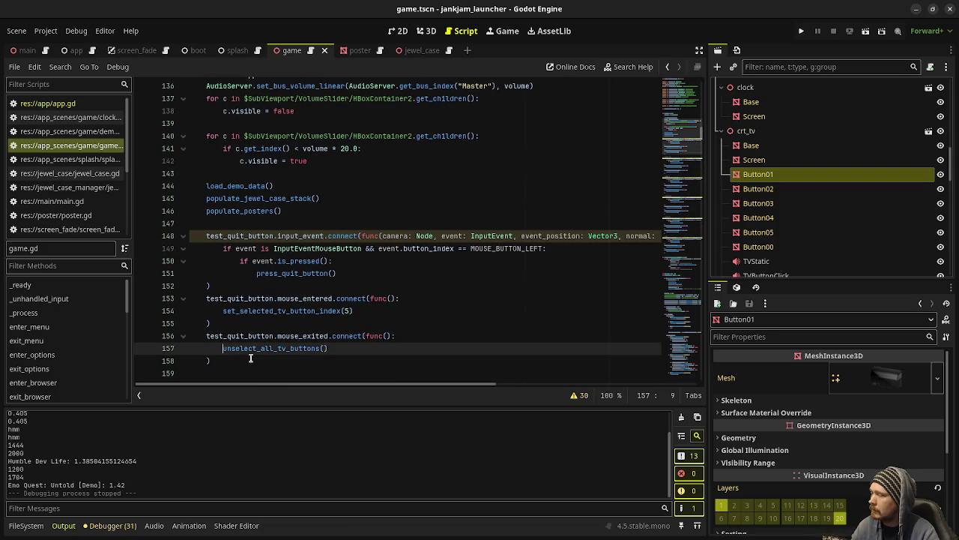
Comment out unselect_all_tv_buttons() with a 'pass#' prefix in the quit, volume and channel-down exit handlers
text(pass#)
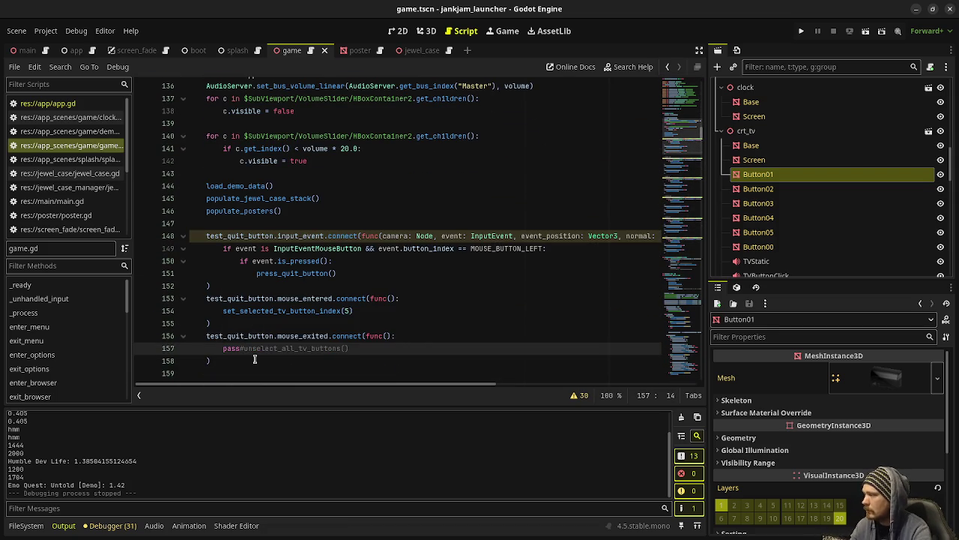
scroll(255, 360, down, 3)
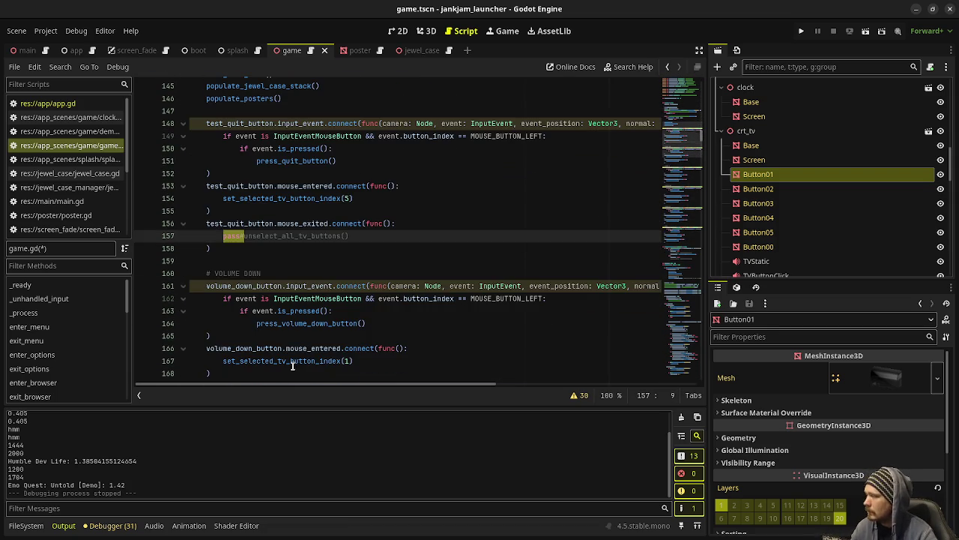
scroll(238, 361, down, 2)
click(222, 323)
text(pass)
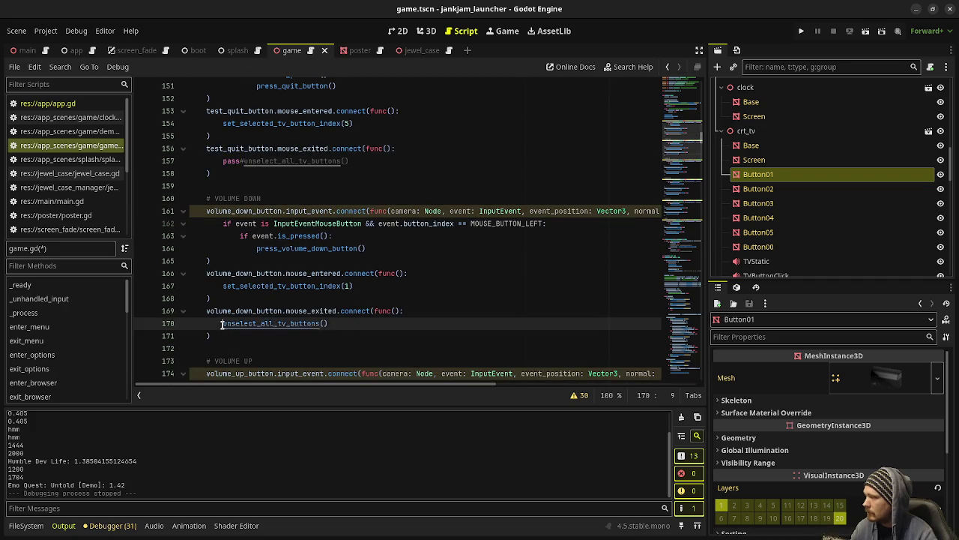
text(#)
scroll(222, 324, down, 4)
click(221, 335)
text(pass#)
scroll(222, 330, down, 4)
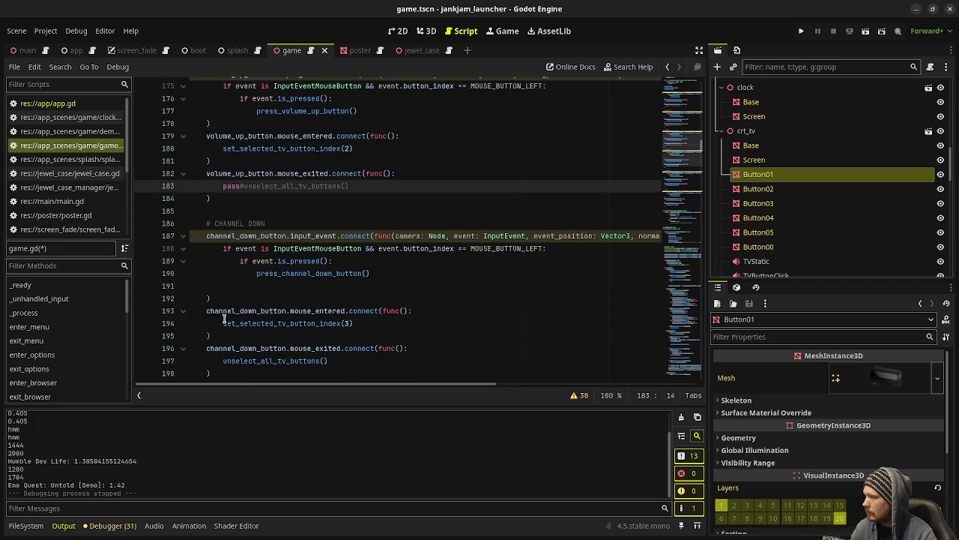
click(222, 361)
scroll(223, 361, up, 1)
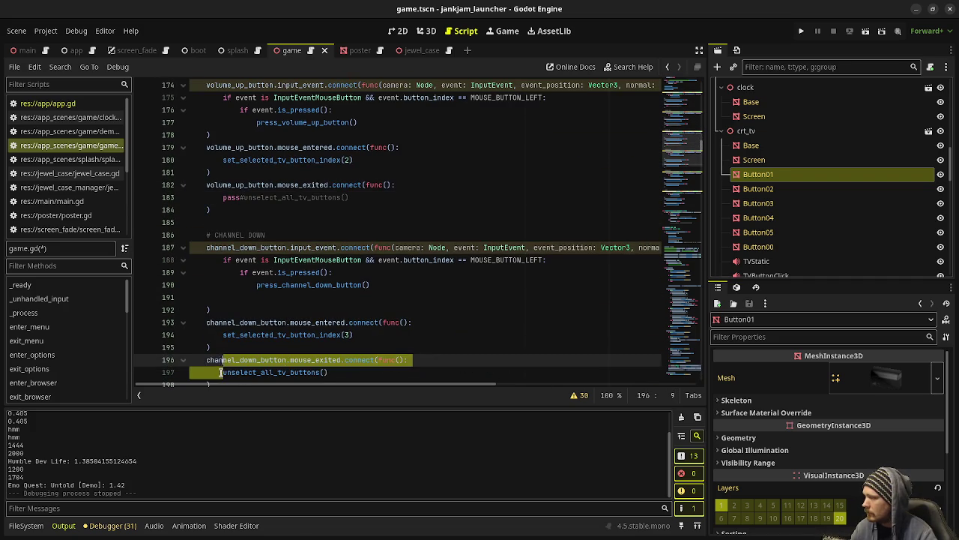
text(pass#)
Add the same 'pass#' prefix in the channel-up and menu exit handlers, then save and run the game
scroll(247, 367, down, 4)
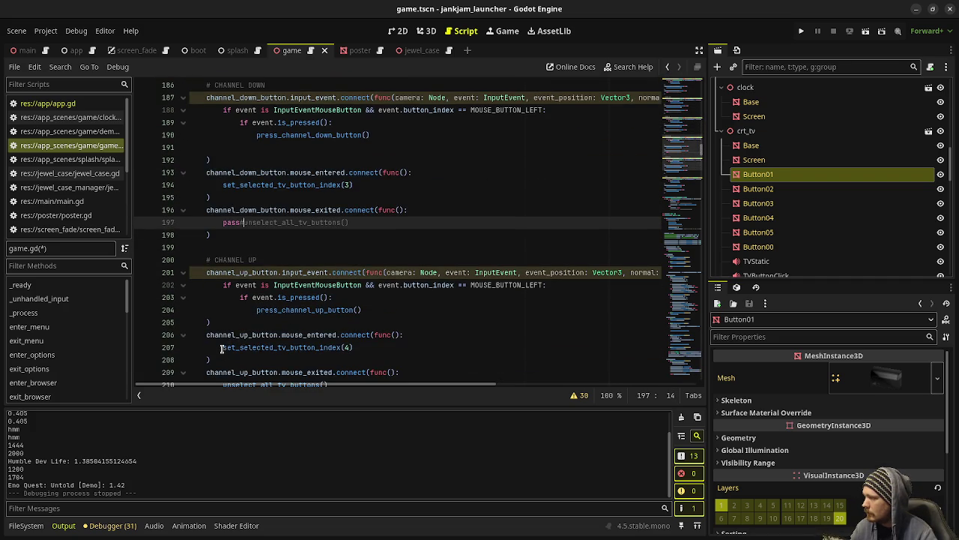
scroll(224, 347, down, 2)
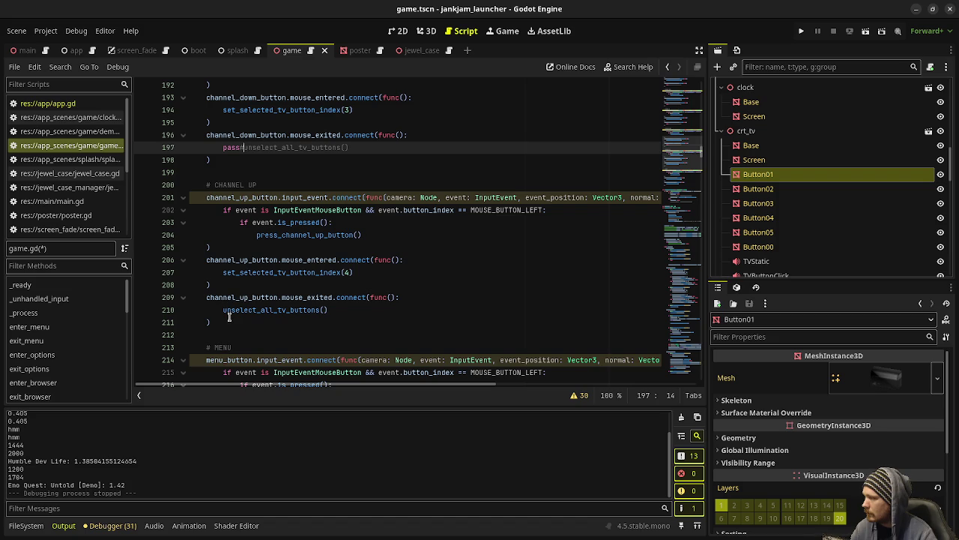
click(223, 310)
text(pass#)
scroll(244, 318, down, 3)
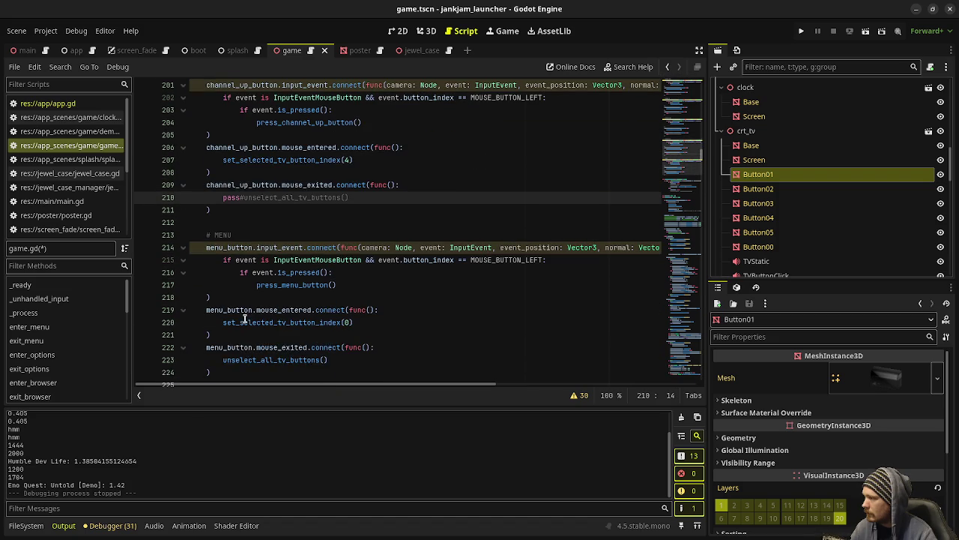
click(224, 359)
text(pass#)
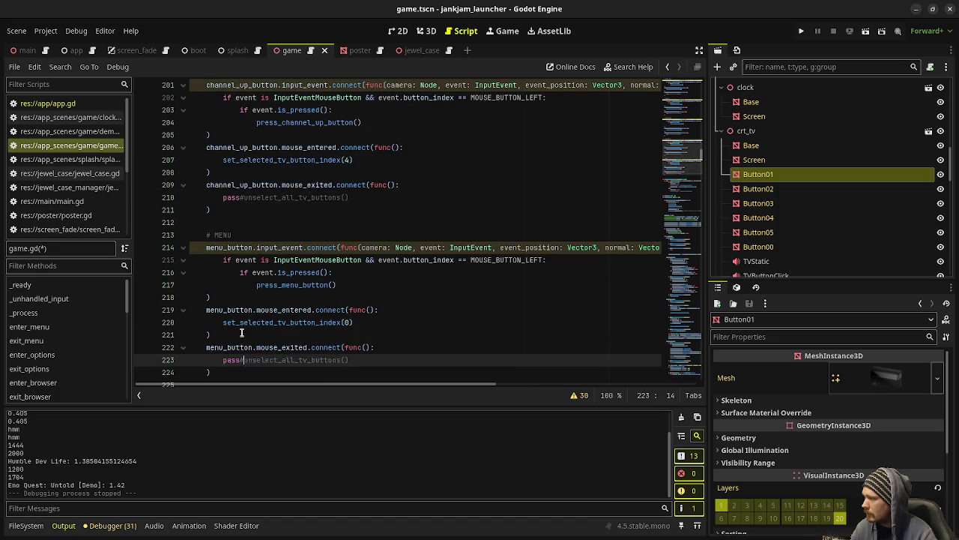
scroll(292, 295, down, 3)
key(ctrl+s)
key(F5)
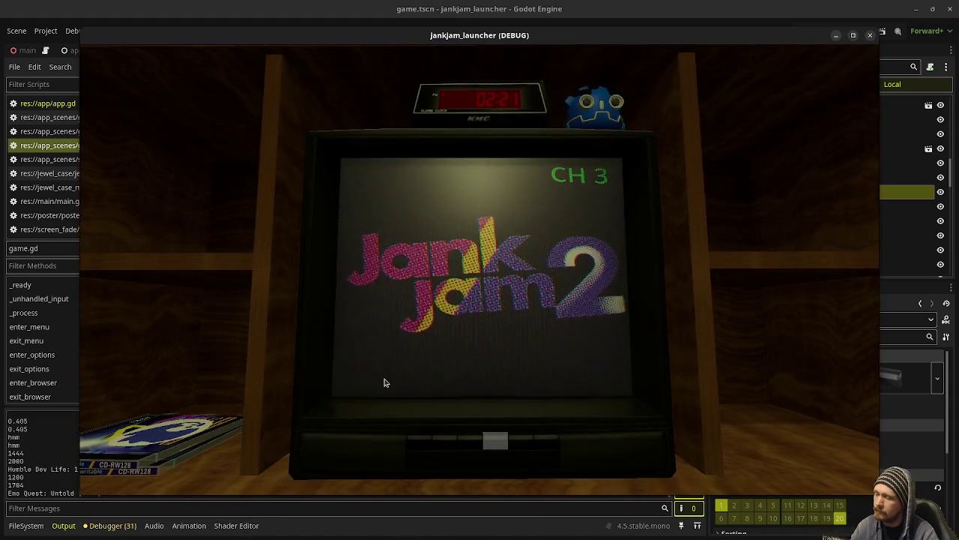
Close the running game and select set_selected_tv_button_index(0) on line 220
click(869, 35)
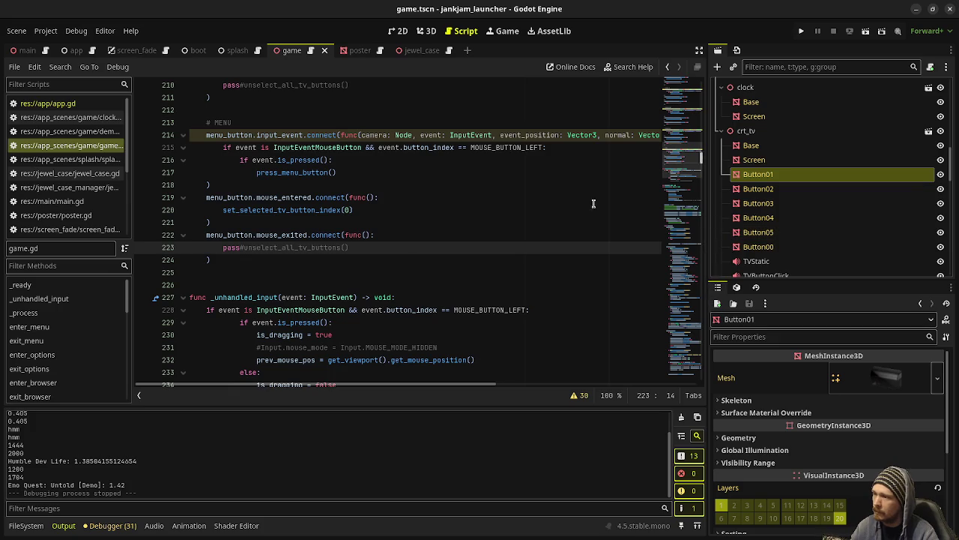
click(363, 210)
drag(363, 210, 221, 210)
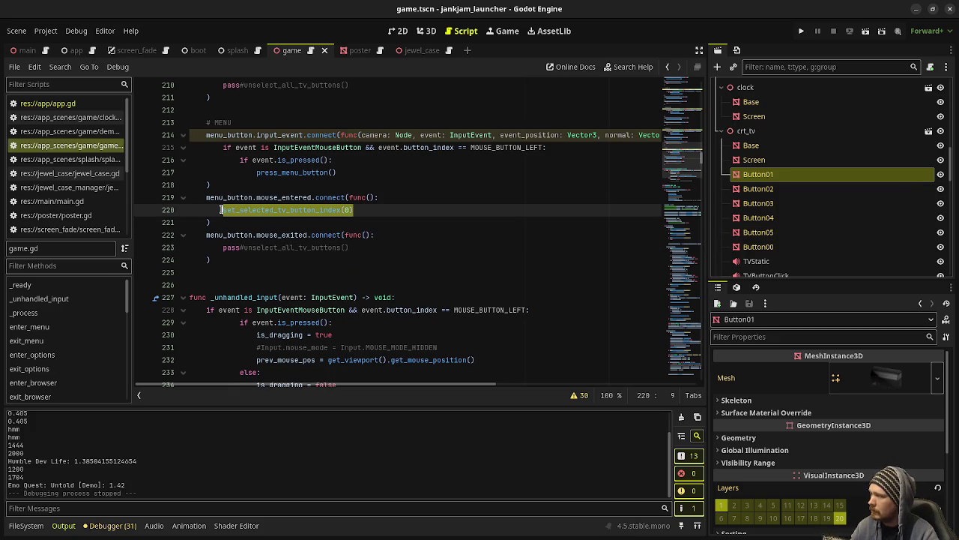
scroll(380, 250, up, 20)
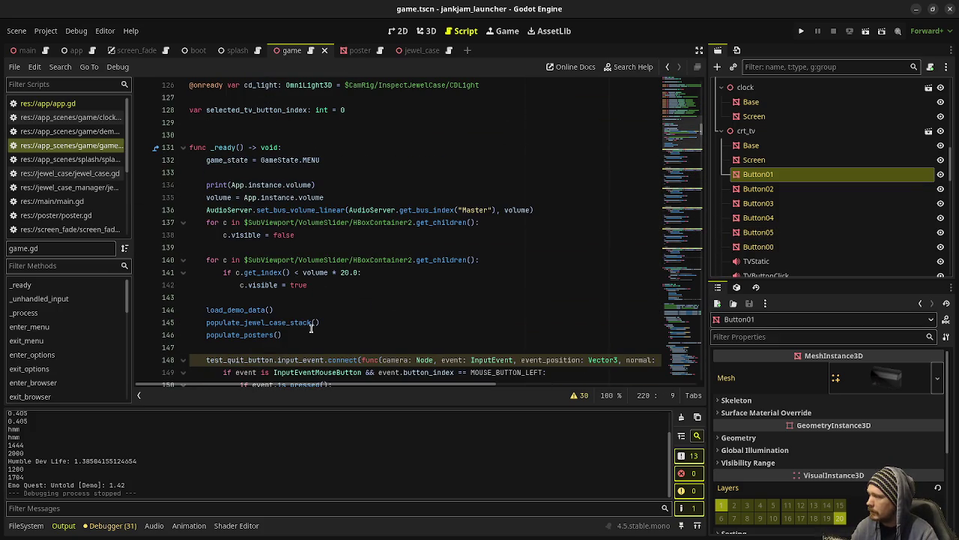
Add set_selected_tv_button_index(0) after populate_posters() in _ready, then run the game and close it
click(307, 334)
key(Return)
text(set_selected_tv_button_index(0))
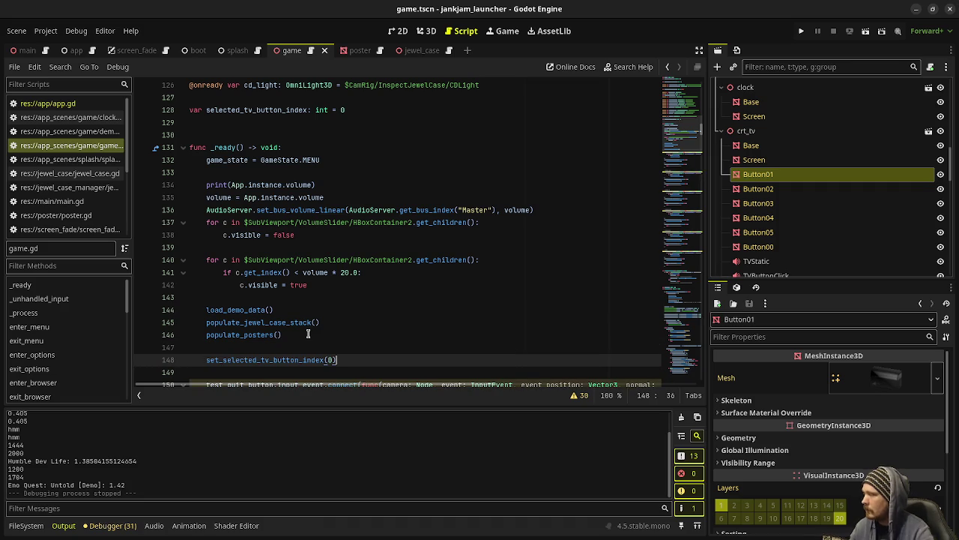
key(F5)
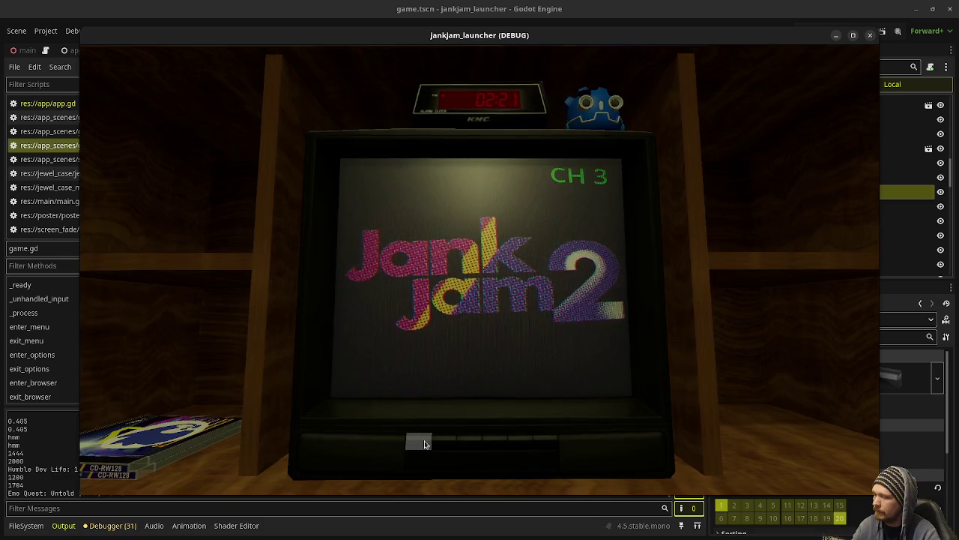
click(871, 35)
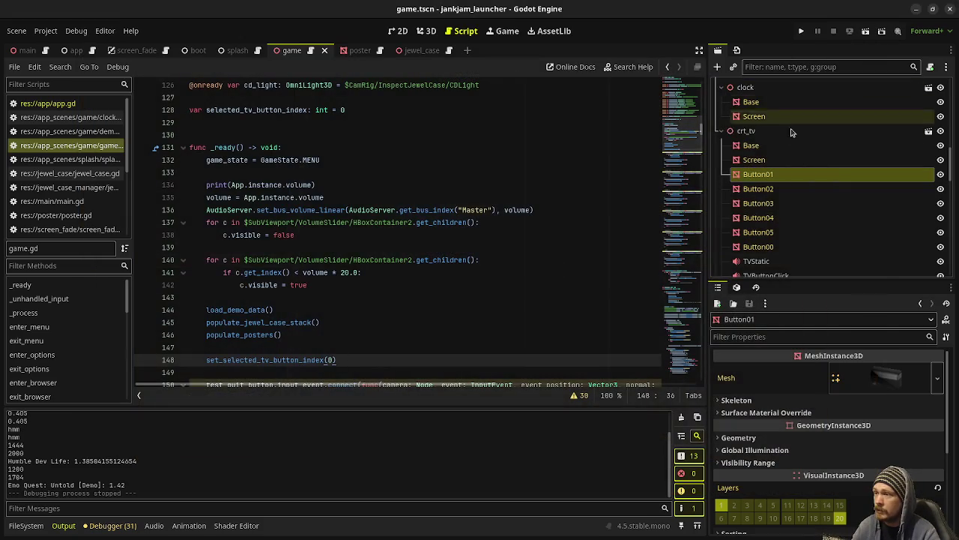
click(703, 159)
drag(703, 159, 704, 166)
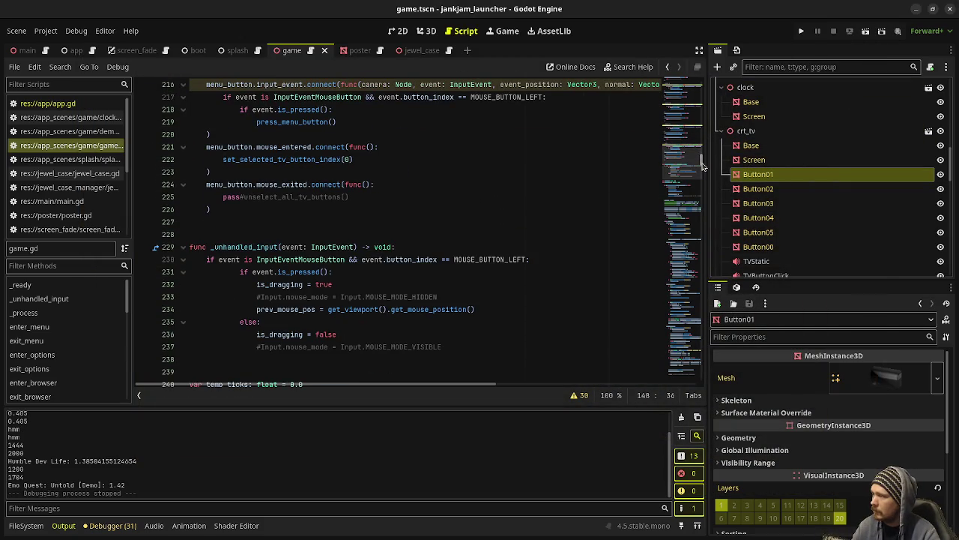
Replace the placeholder pass under ui_accept with 'match selected_tv_button_index:'
scroll(509, 244, down, 15)
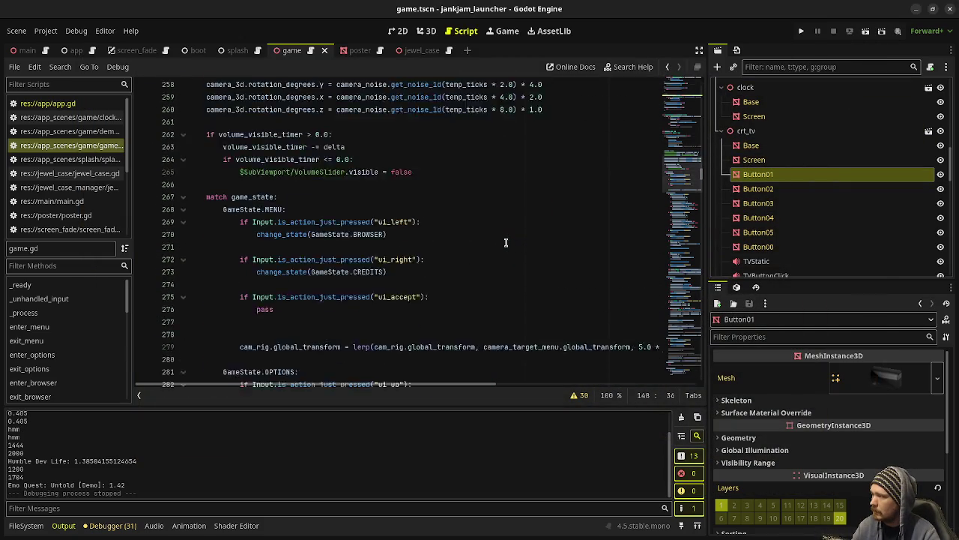
scroll(506, 242, up, 3)
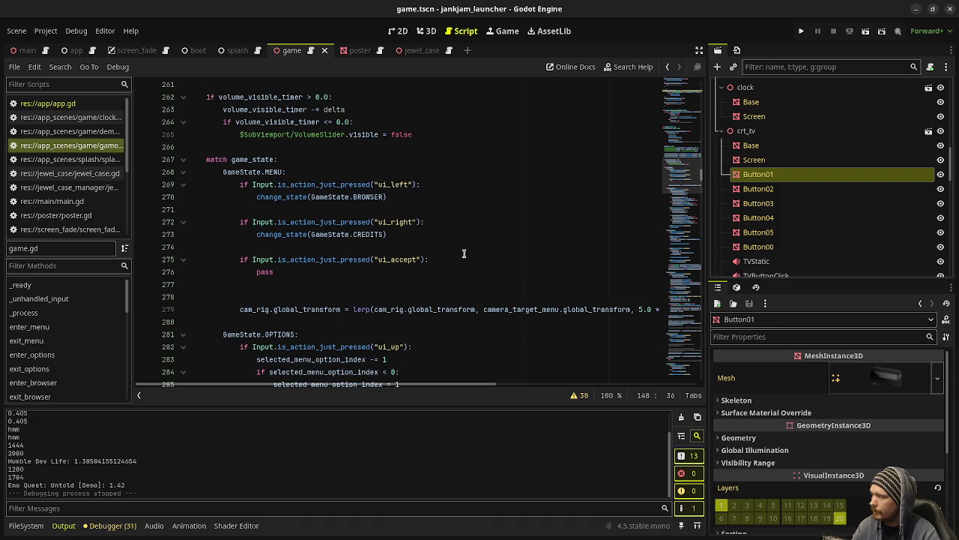
double_click(267, 272)
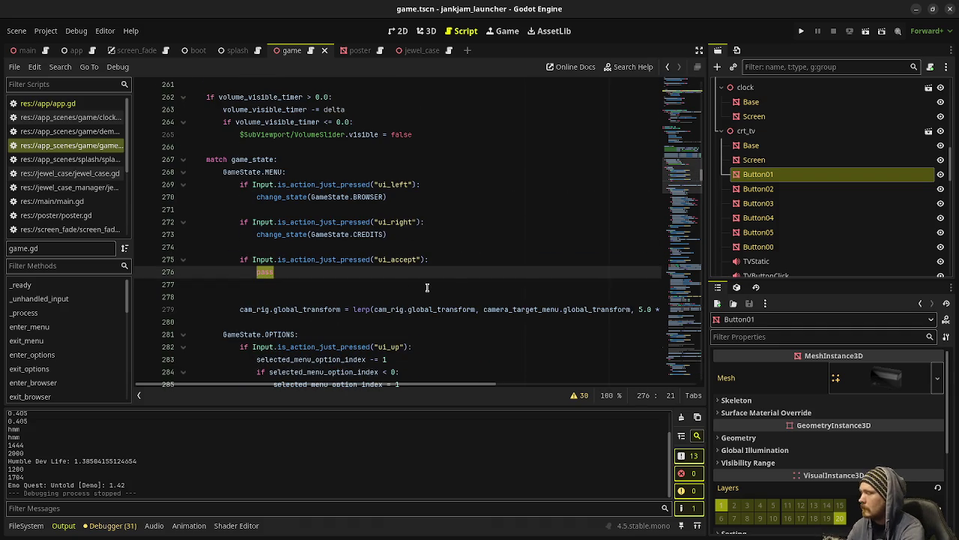
text(match)
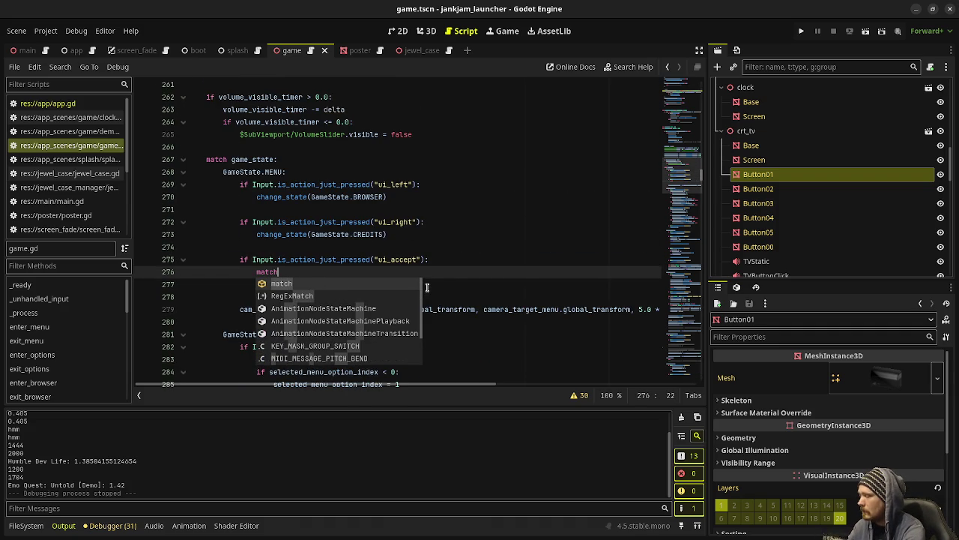
text( selected)
key(Down)
key(Down)
key(Down)
key(Return)
text(:)
key(Return)
Add match cases 0, 1 and 2, each with a pass body
text(0:)
key(Return)
text(pass)
key(Return)
text(1:)
key(Return)
text(pass)
key(Return)
text(2:)
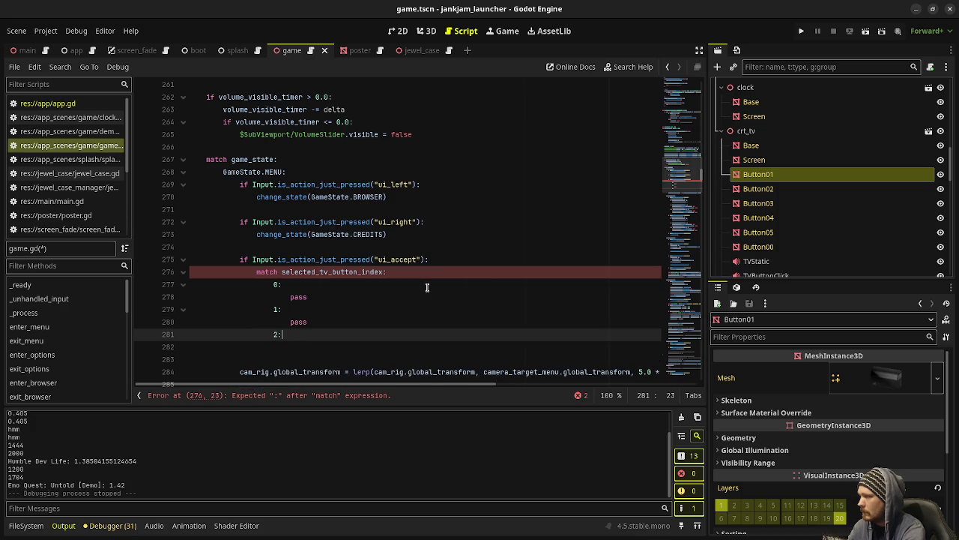
key(Return)
text(pass)
key(Return)
Add match cases 3, 4 and 5 with pass bodies, correcting the case indentation
key(BackSpace)
text(3)
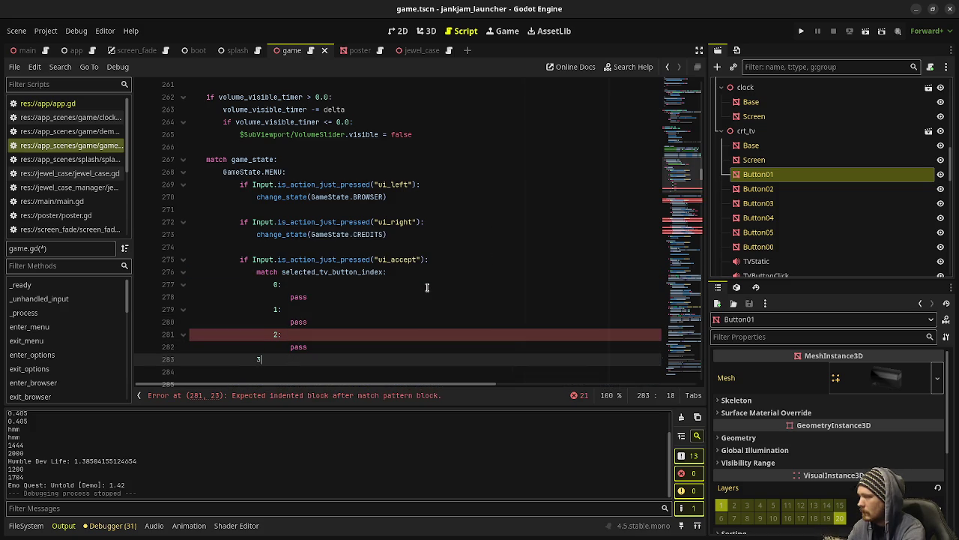
key(Tab)
text(:)
key(Return)
text(pas)
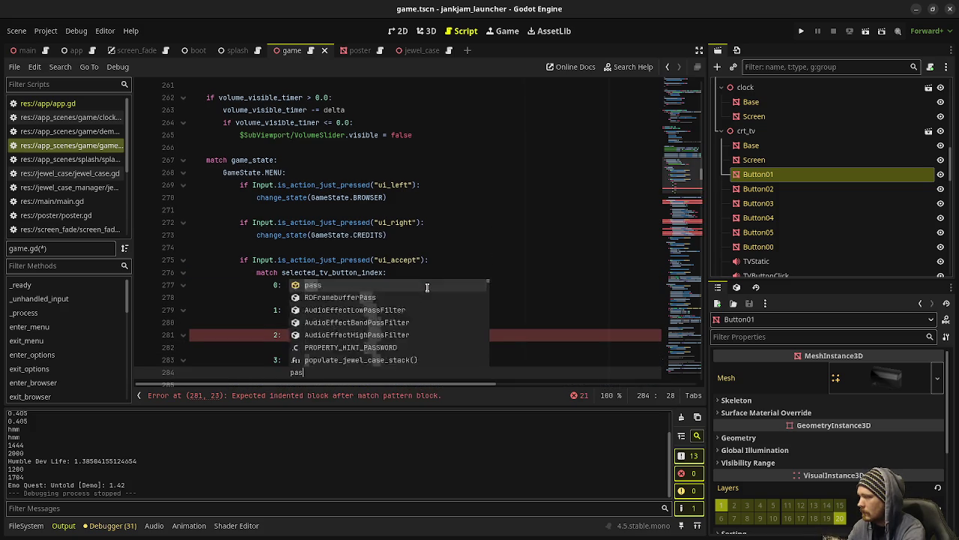
key(Return)
key(Return)
text(4:)
key(Return)
text(pas)
key(Return)
key(Return)
text(5:)
key(Return)
text(pas)
key(Return)
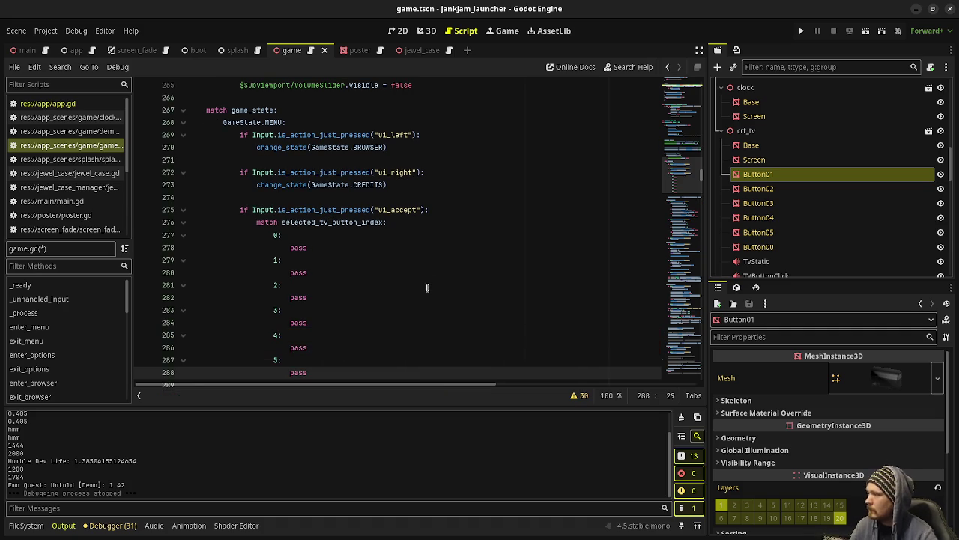
Replace the pass placeholders under cases 0–2 with press_menu_button(), press_volume_down_button() and press_volume_up_button()
double_click(300, 248)
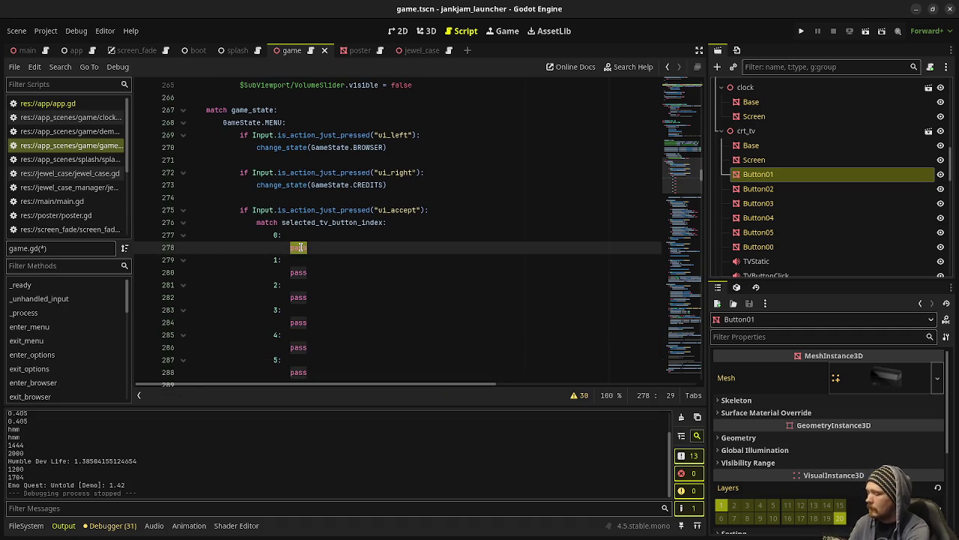
text(press_)
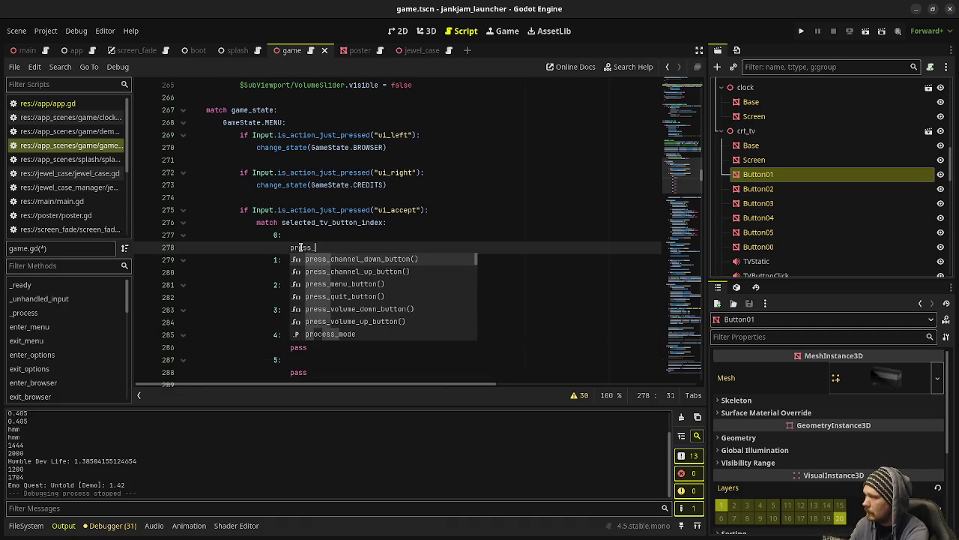
text(menu)
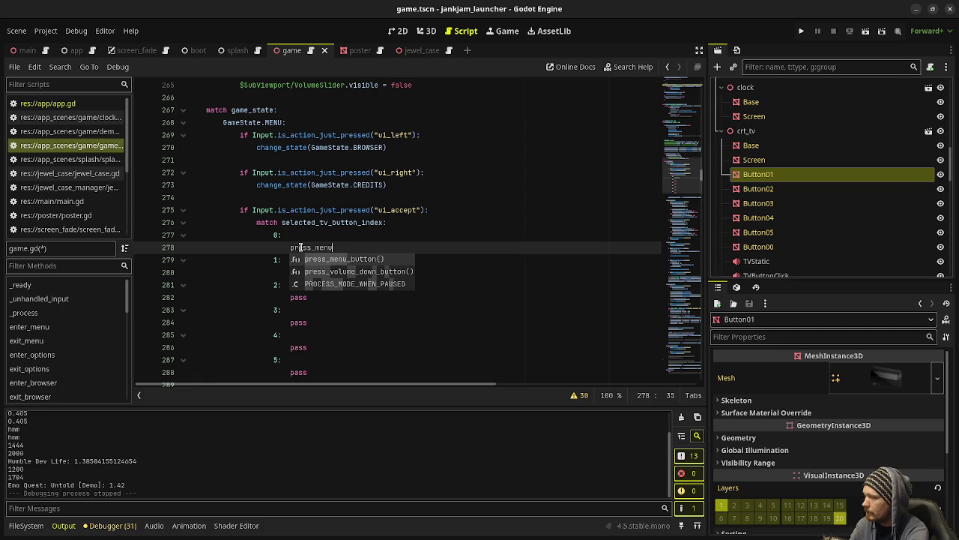
key(Return)
drag(371, 248, 287, 248)
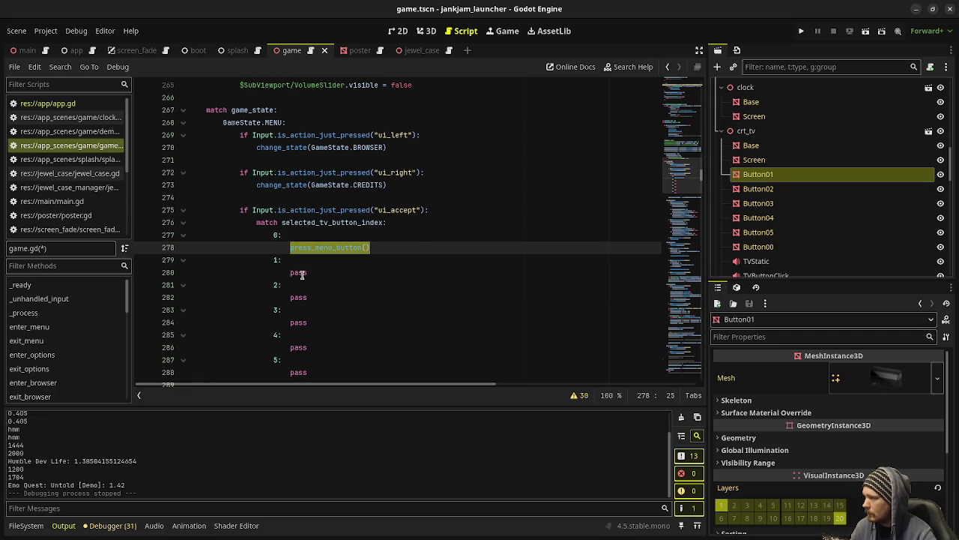
double_click(299, 273)
text(press_)
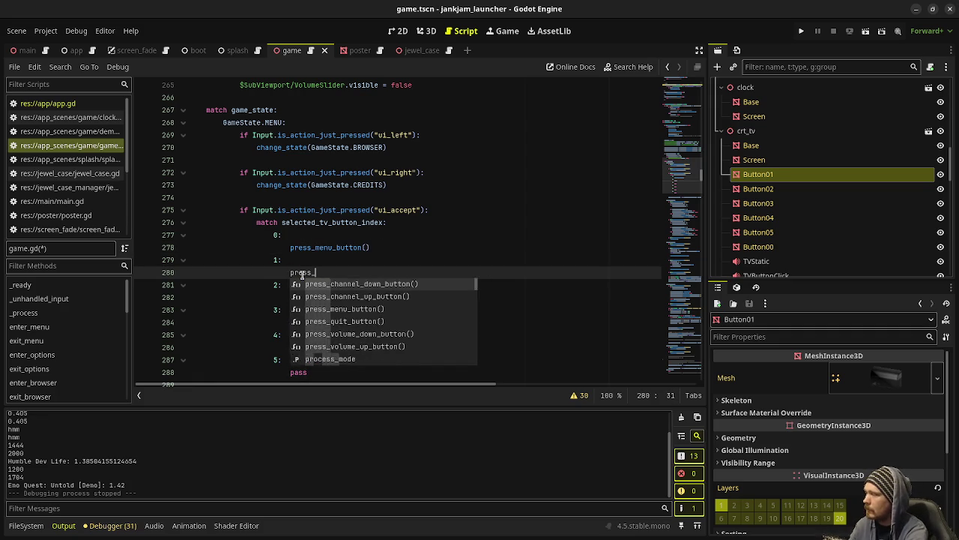
text(volume_down)
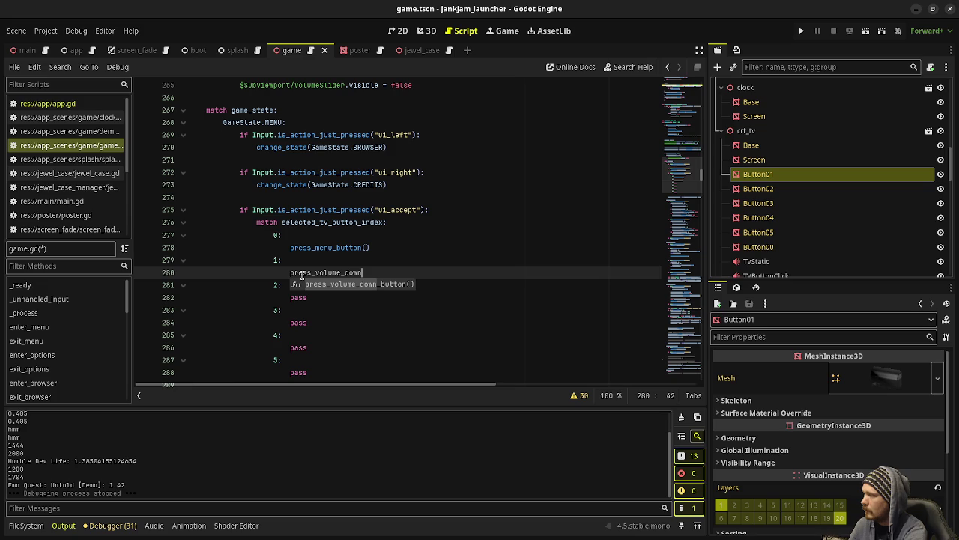
text(_button)
key(Return)
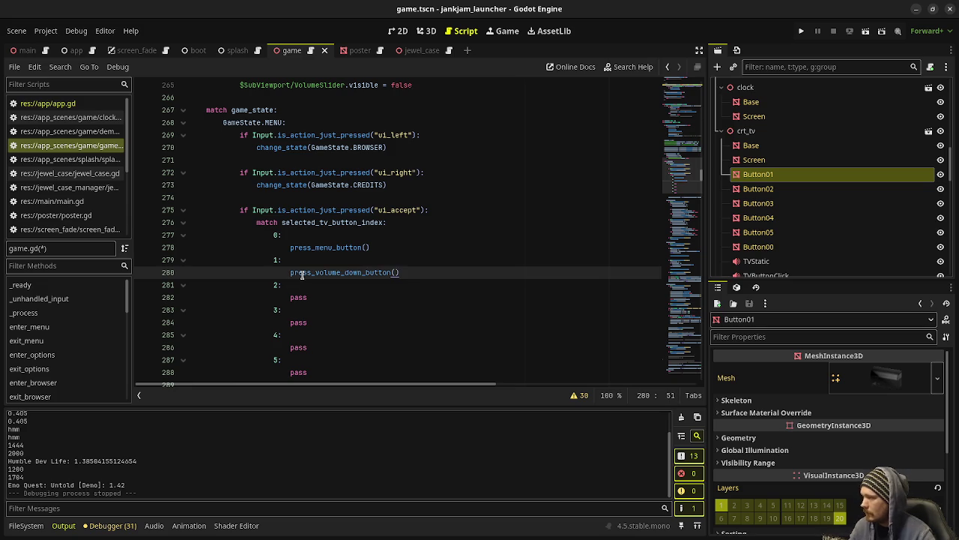
double_click(299, 297)
text(pre)
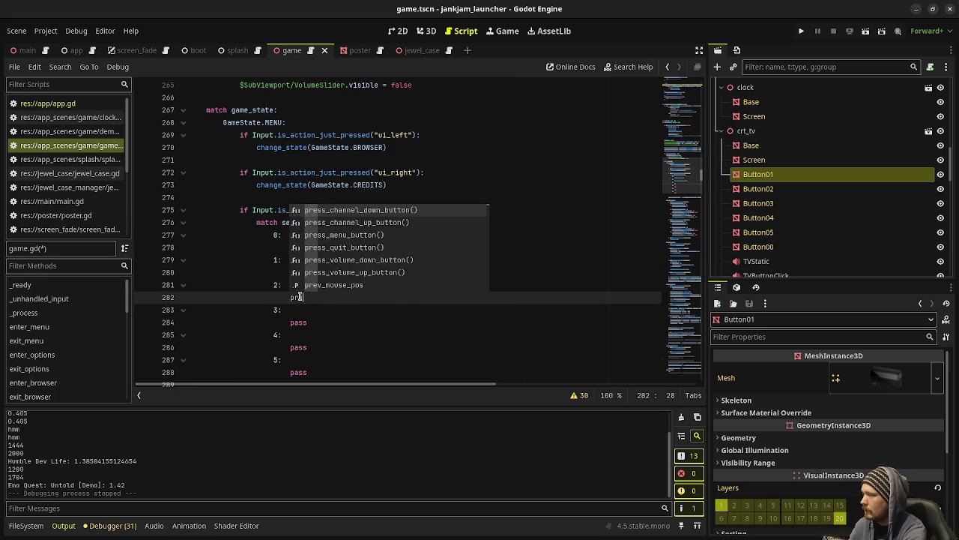
text(ss_volume_up_button)
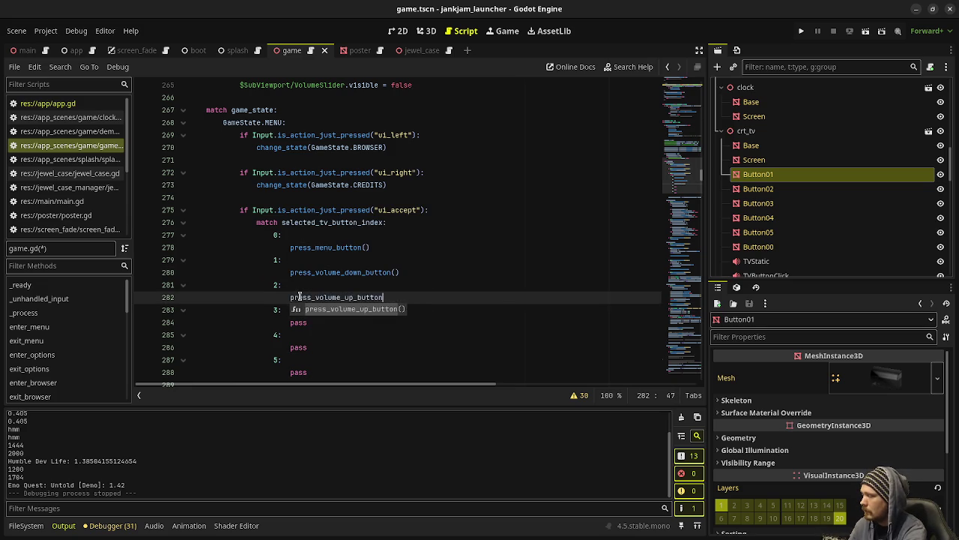
key(Return)
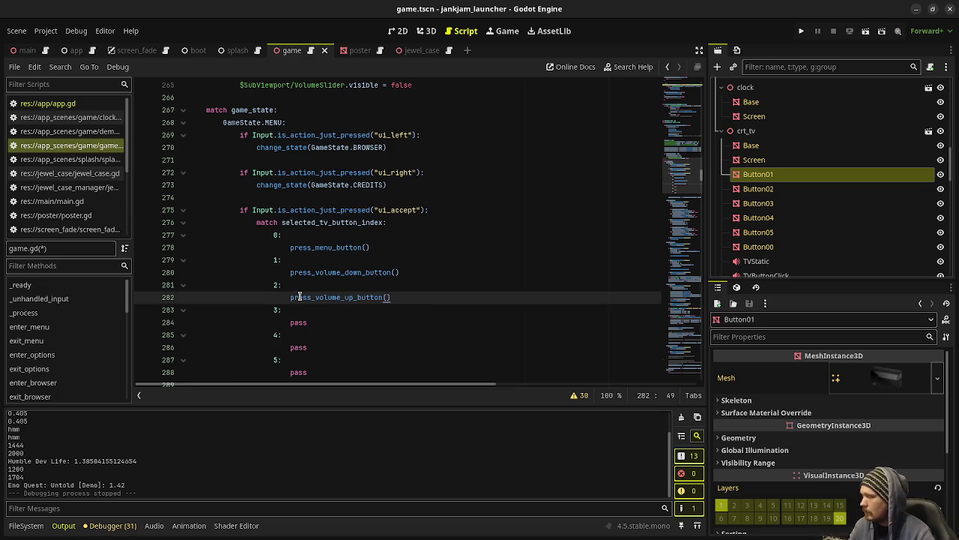
Make cases 3 and 4 call press_channel_down_button() and press_channel_up_button()
click(316, 327)
key(BackSpace)
key(BackSpace)
key(BackSpace)
key(BackSpace)
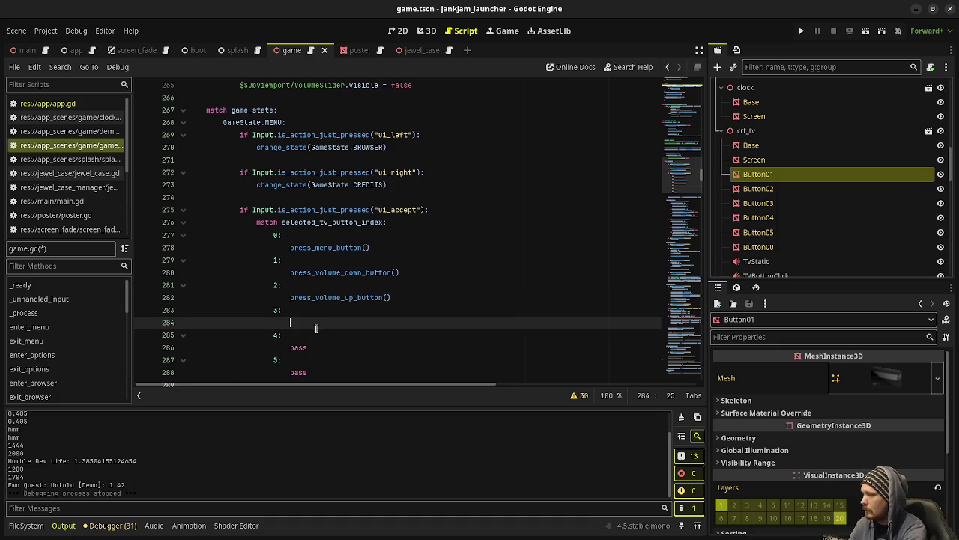
text(press_)
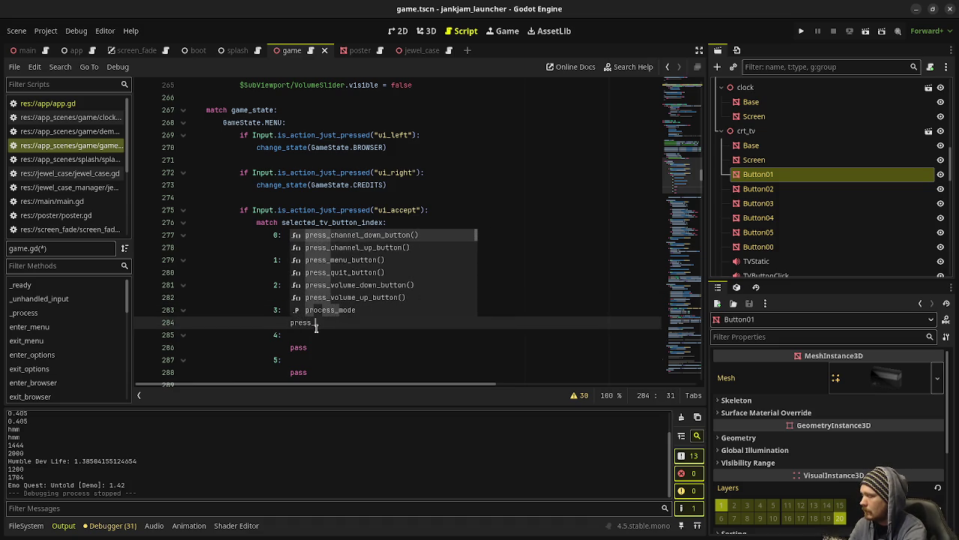
text(volume_)
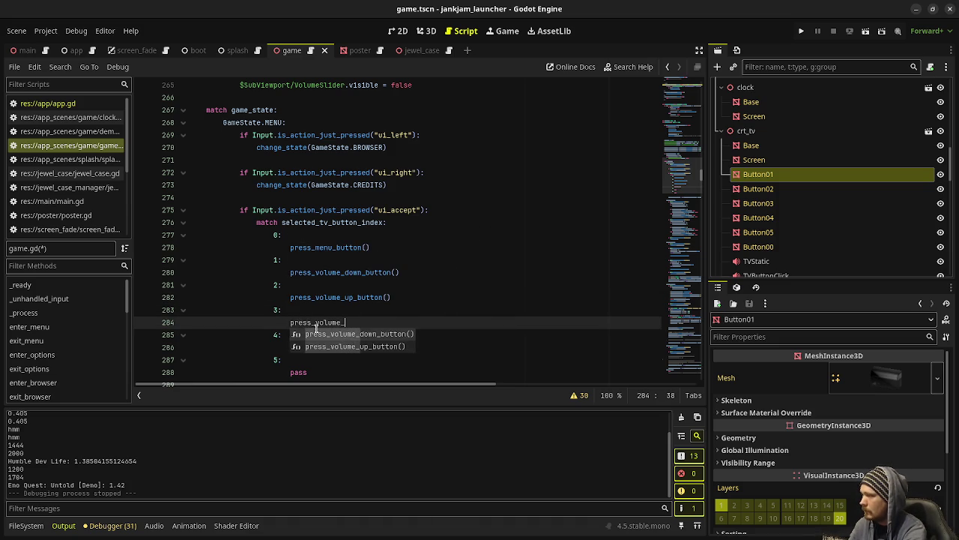
key(BackSpace)
key(BackSpace)
key(BackSpace)
key(BackSpace)
key(BackSpace)
key(BackSpace)
key(BackSpace)
text(ch)
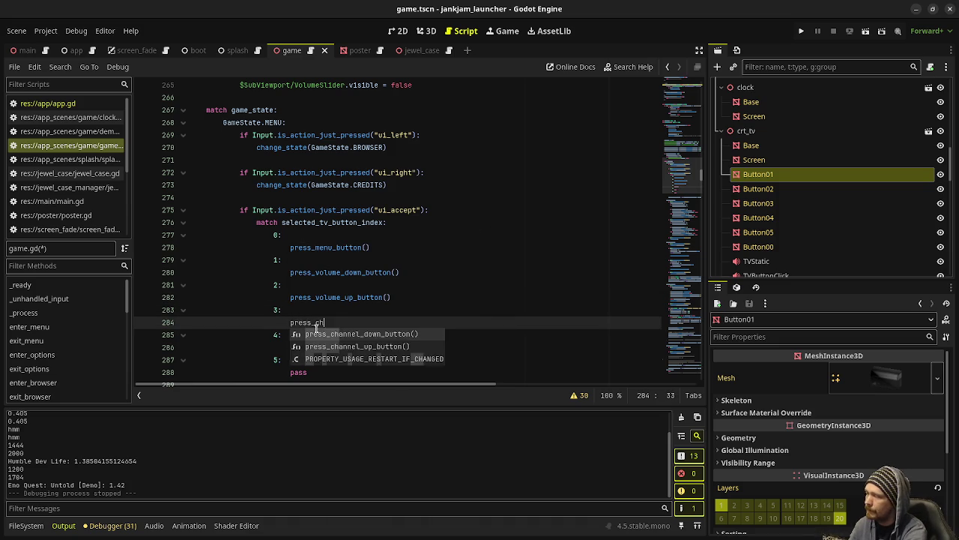
text(annel_down_button)
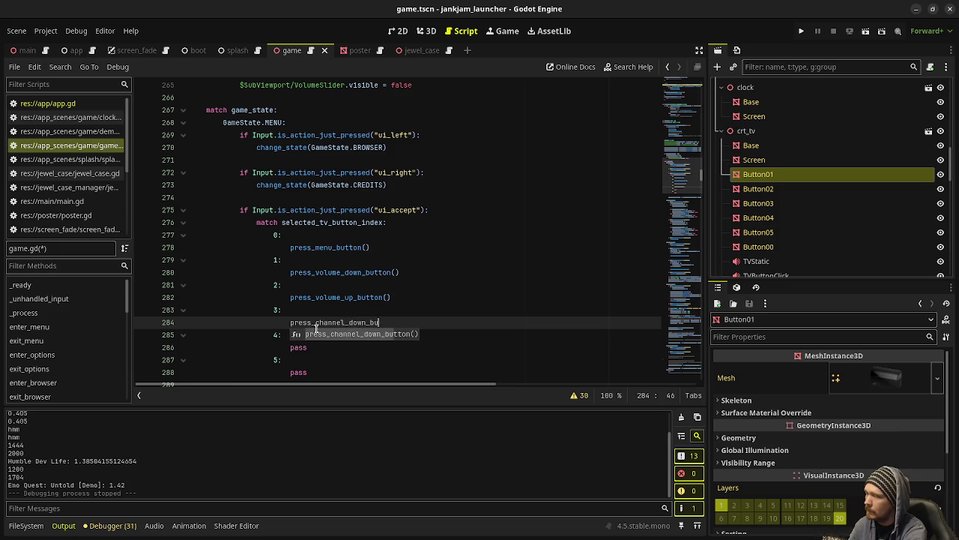
key(Return)
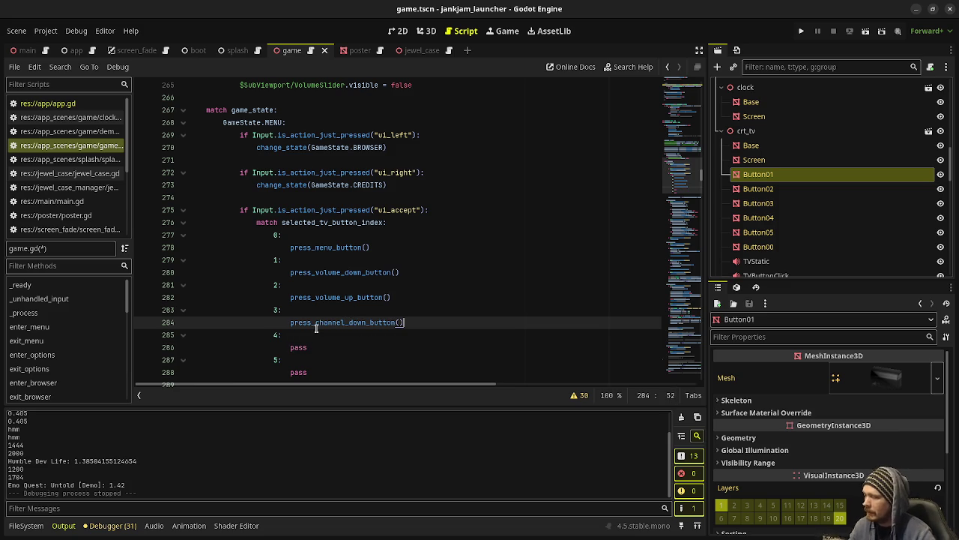
double_click(292, 347)
text(press_channel)
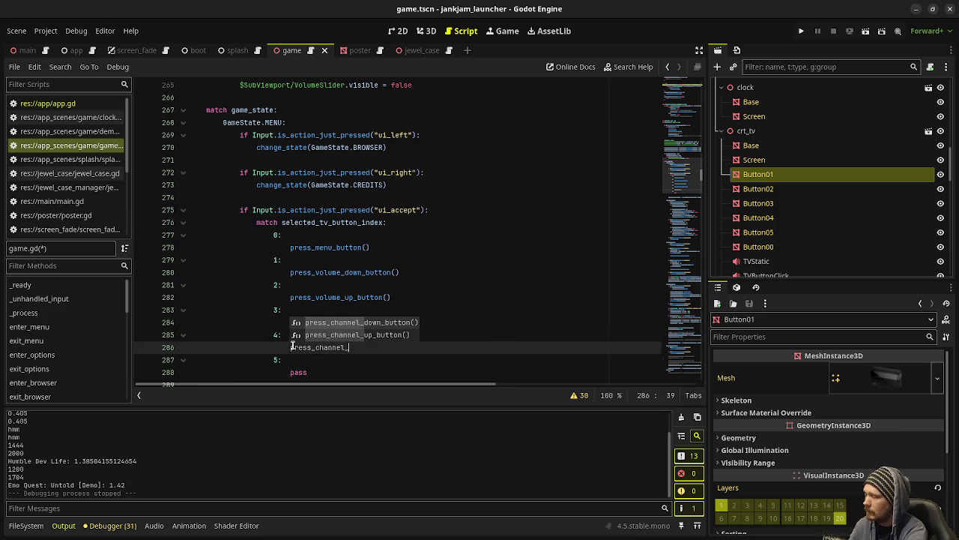
text(_down)
key(BackSpace)
key(BackSpace)
key(BackSpace)
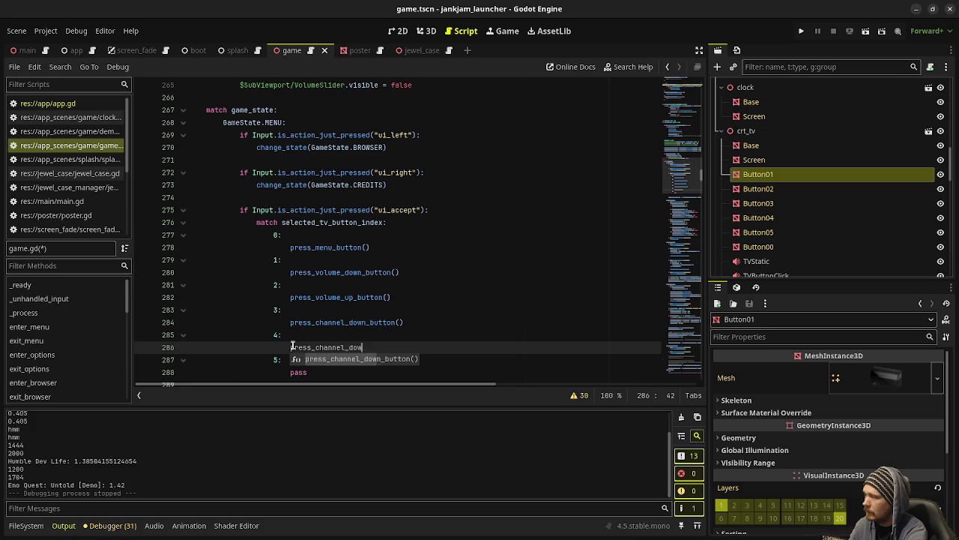
text(up_butt)
key(Return)
Make case 5 call press_quit_button(), then run the game with F5
key(Down)
key(Down)
key(BackSpace)
key(BackSpace)
key(BackSpace)
key(BackSpace)
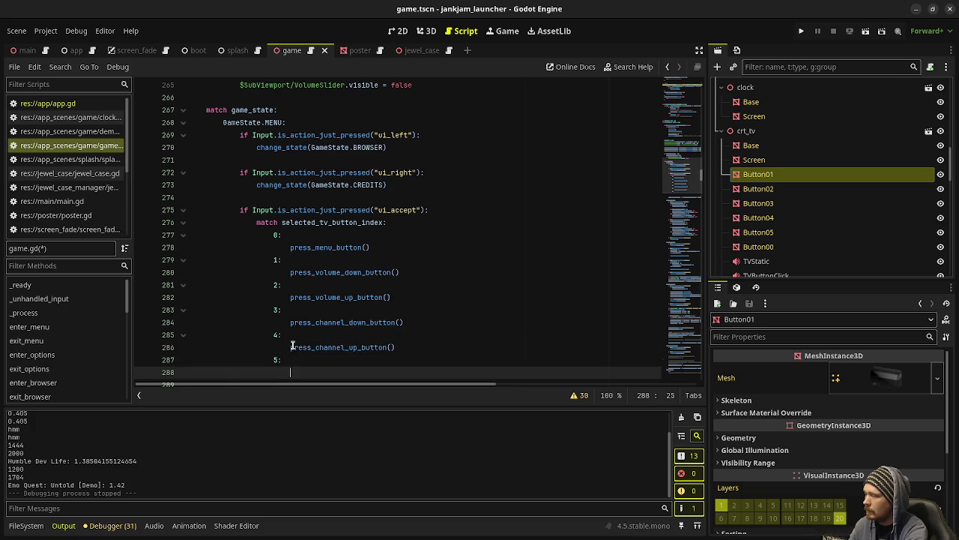
text(press_quit_bu)
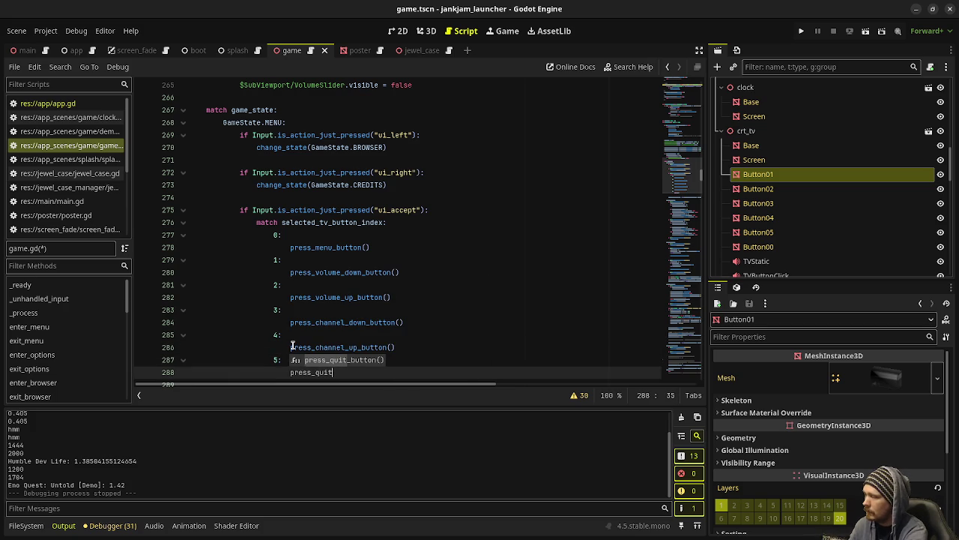
text(tton)
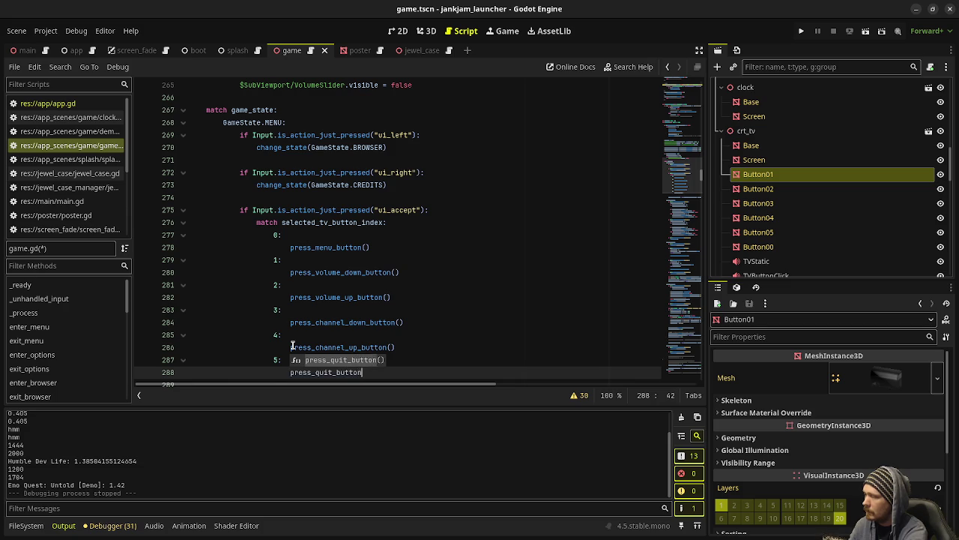
key(Return)
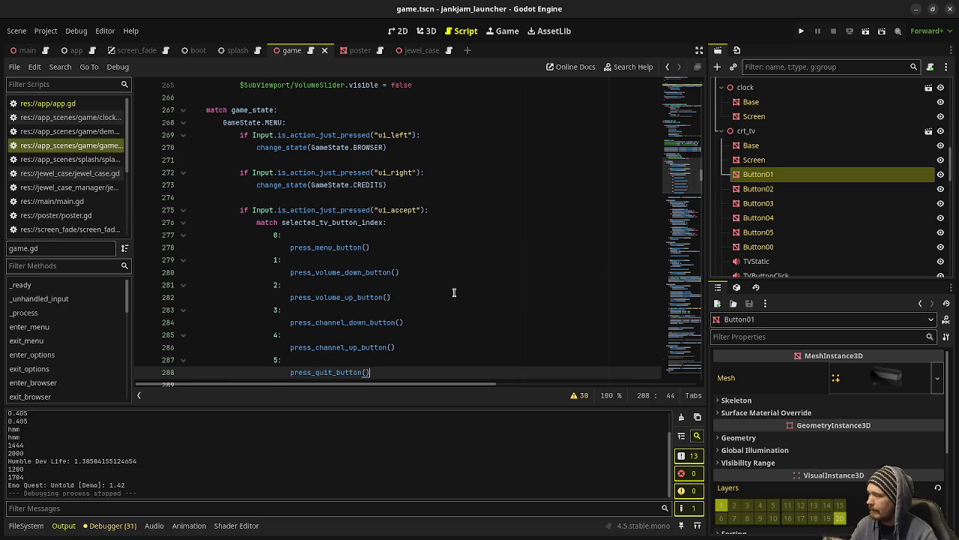
key(F5)
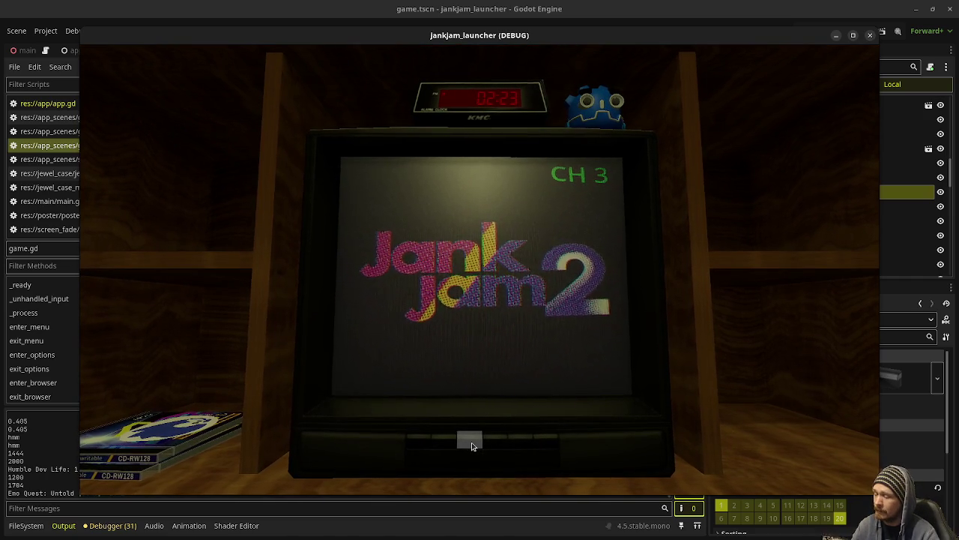
Press a TV front button to check the volume bar, then close the debug game window
click(472, 444)
scroll(472, 443, up, 3)
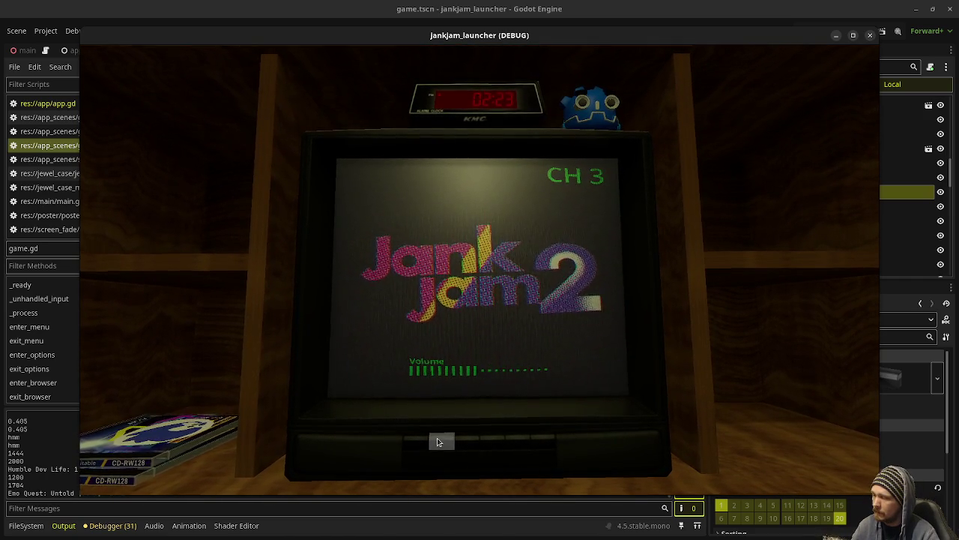
scroll(438, 442, down, 6)
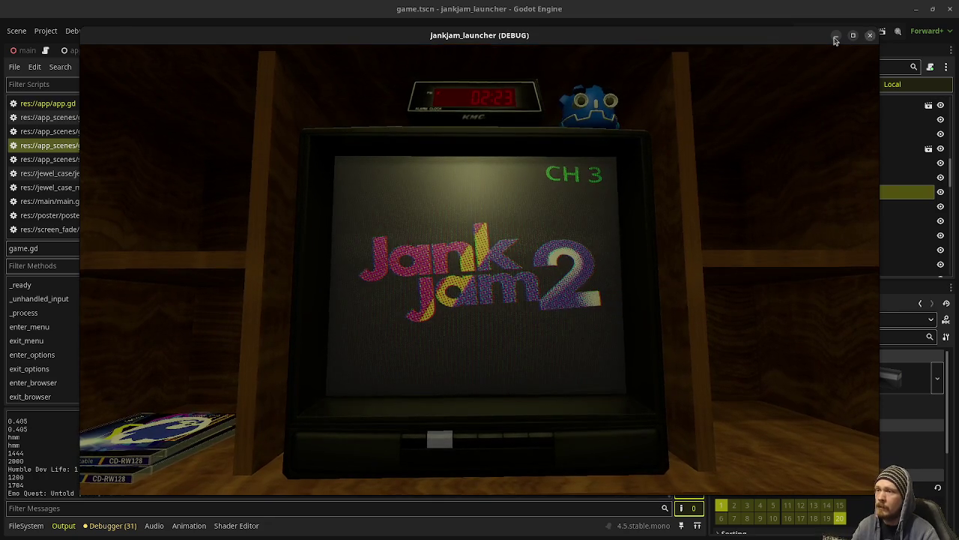
click(871, 36)
scroll(443, 239, down, 3)
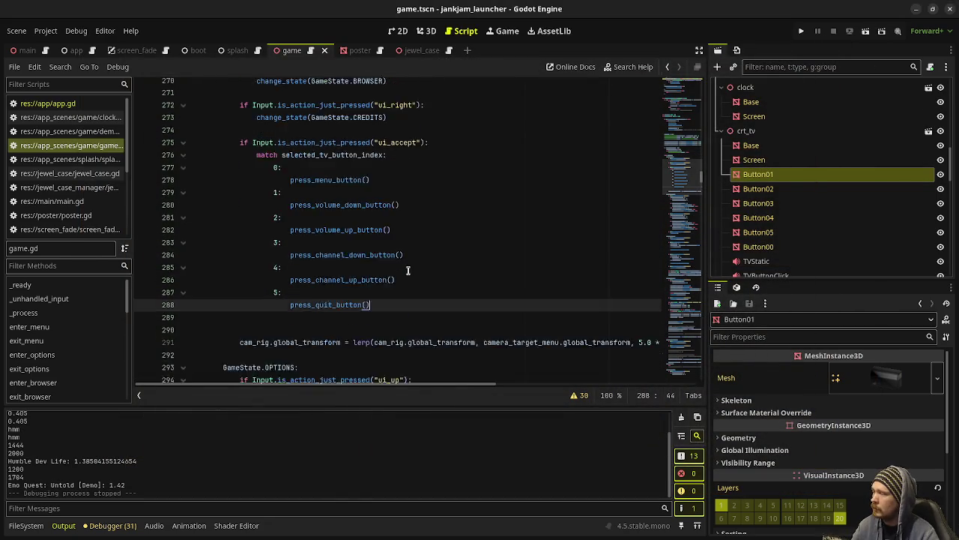
scroll(408, 270, up, 1)
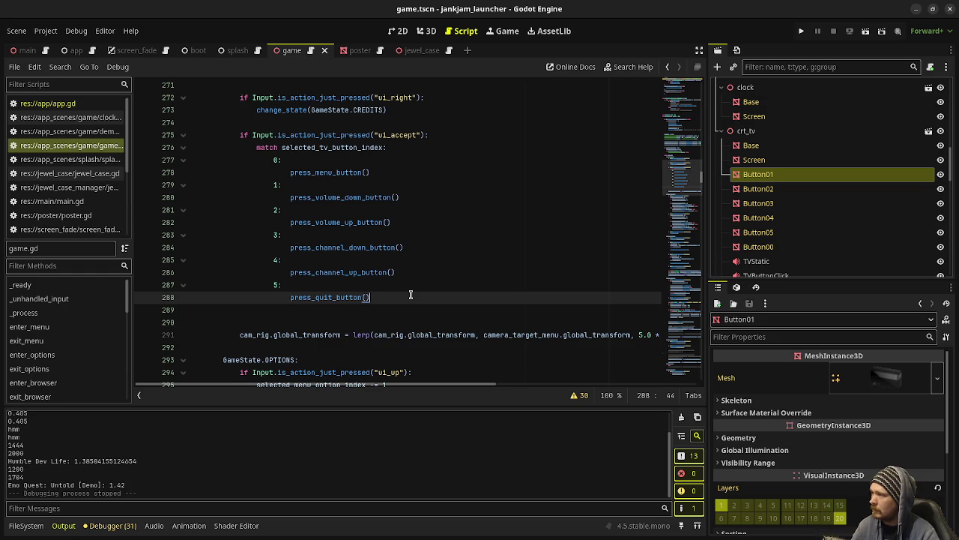
scroll(411, 293, up, 2)
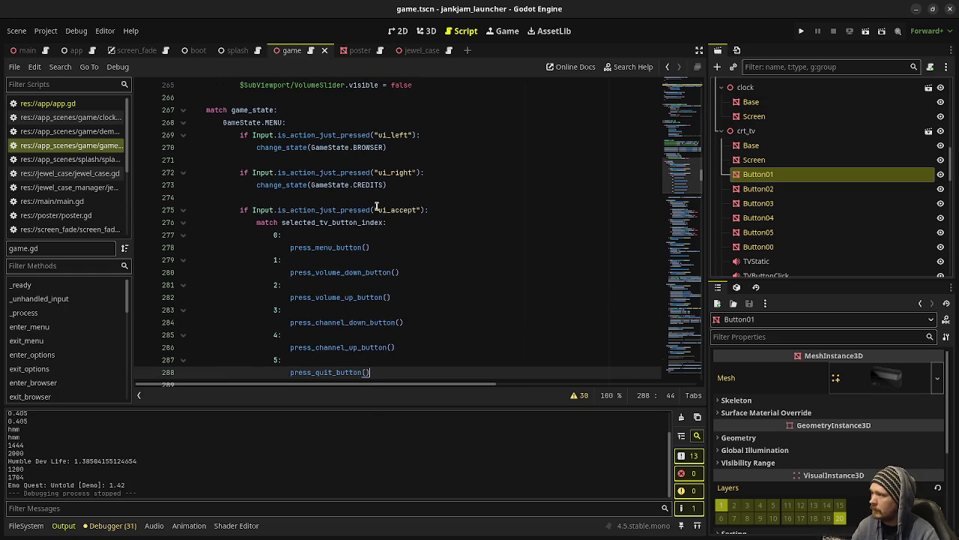
scroll(377, 207, up, 2)
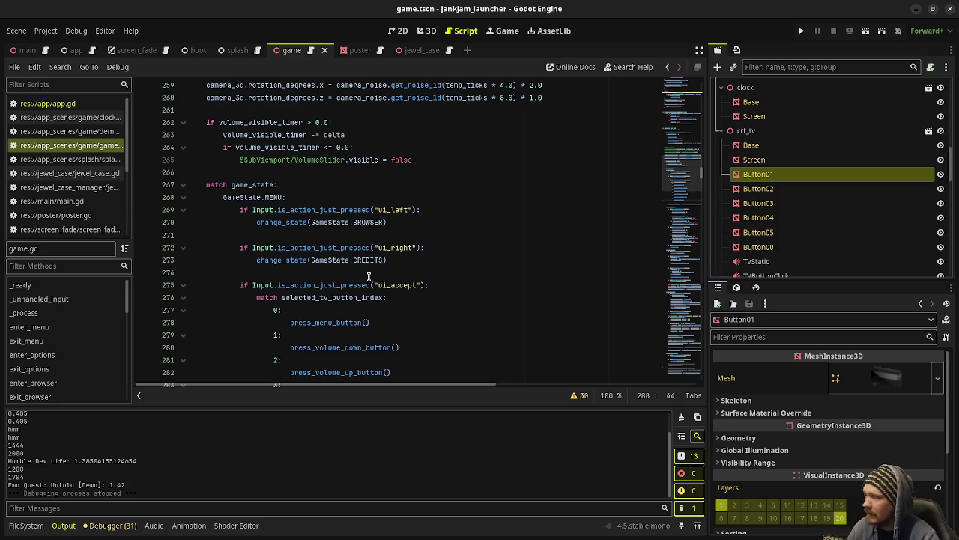
scroll(369, 276, down, 2)
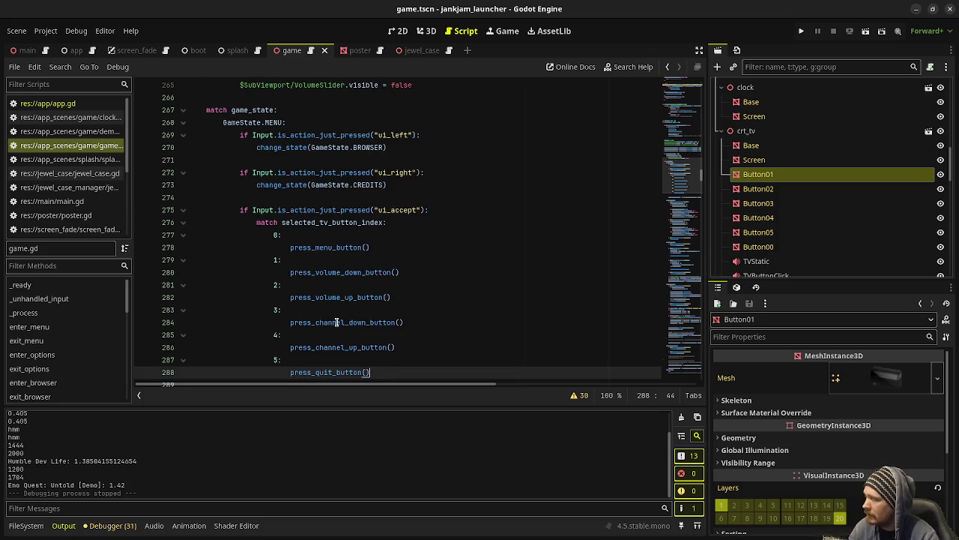
scroll(337, 327, down, 7)
scroll(331, 328, down, 6)
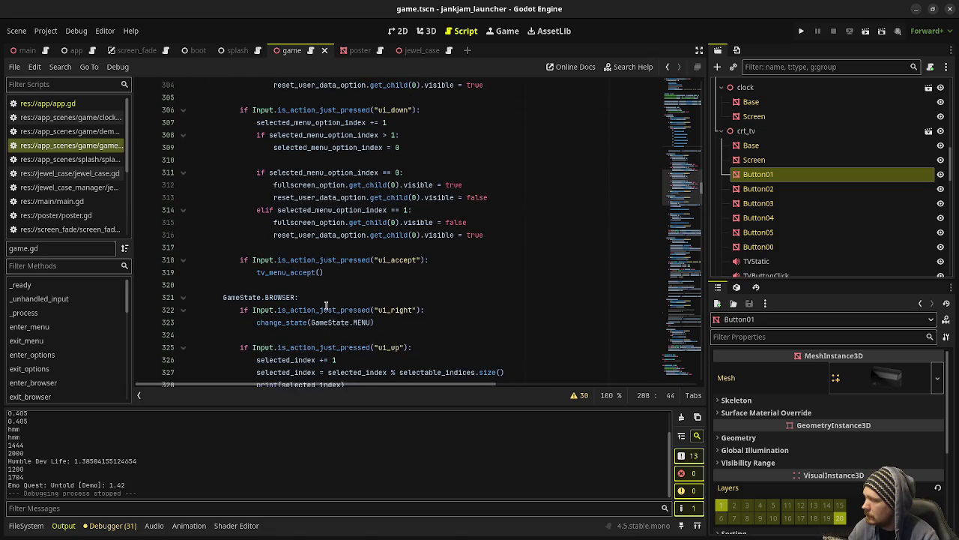
mouse_move(292, 272)
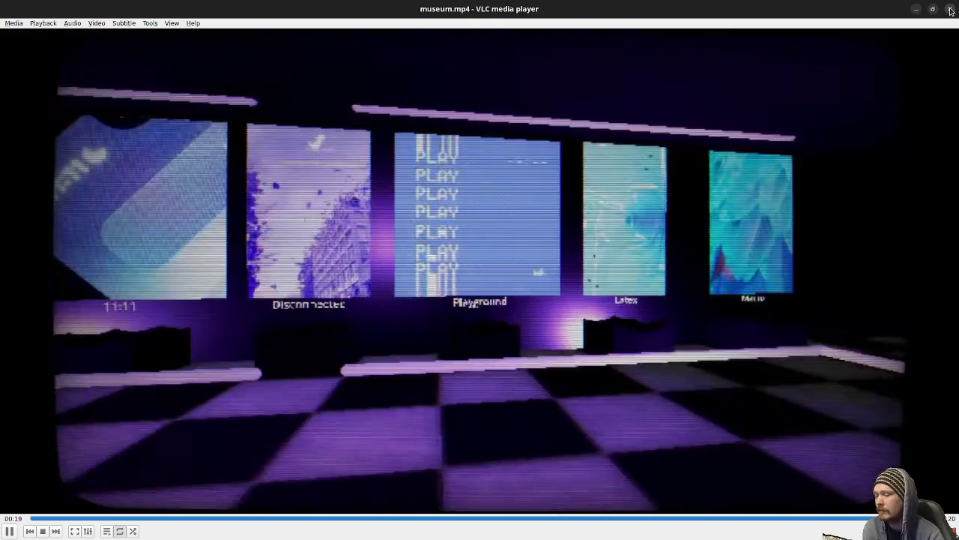
click(950, 9)
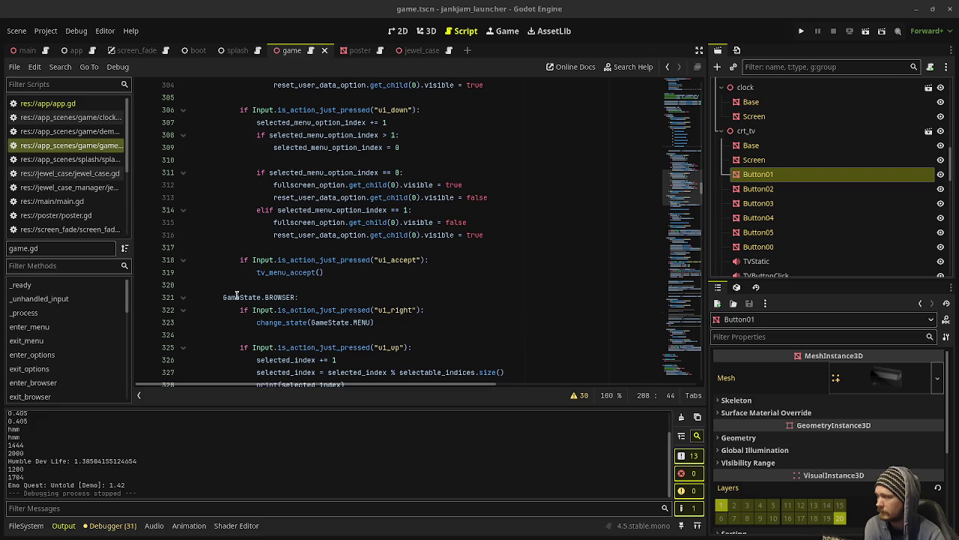
click(495, 287)
scroll(495, 289, up, 2)
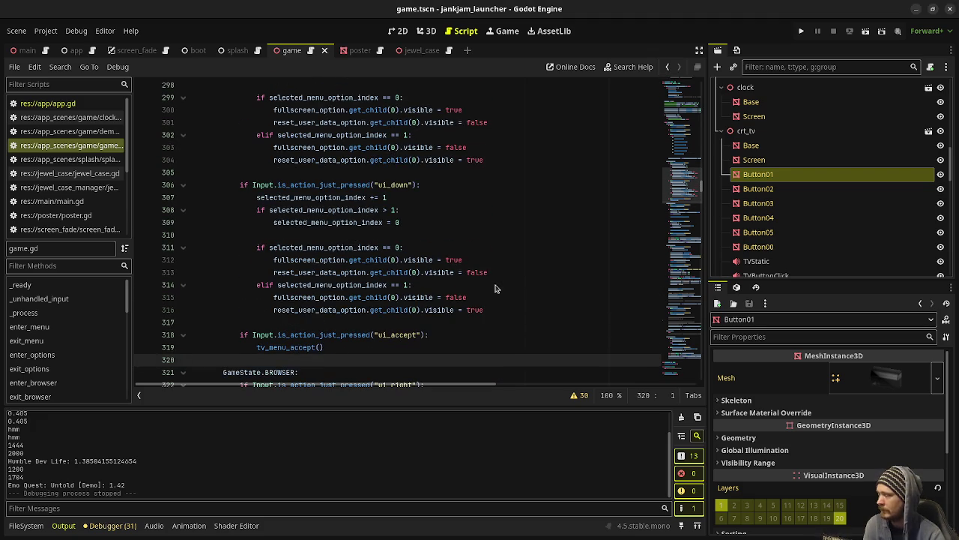
scroll(495, 288, up, 4)
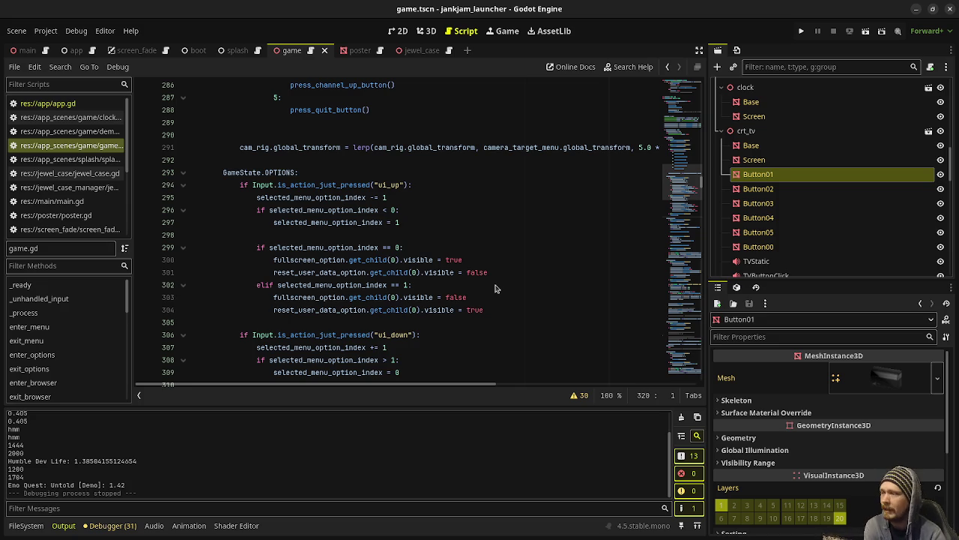
click(800, 33)
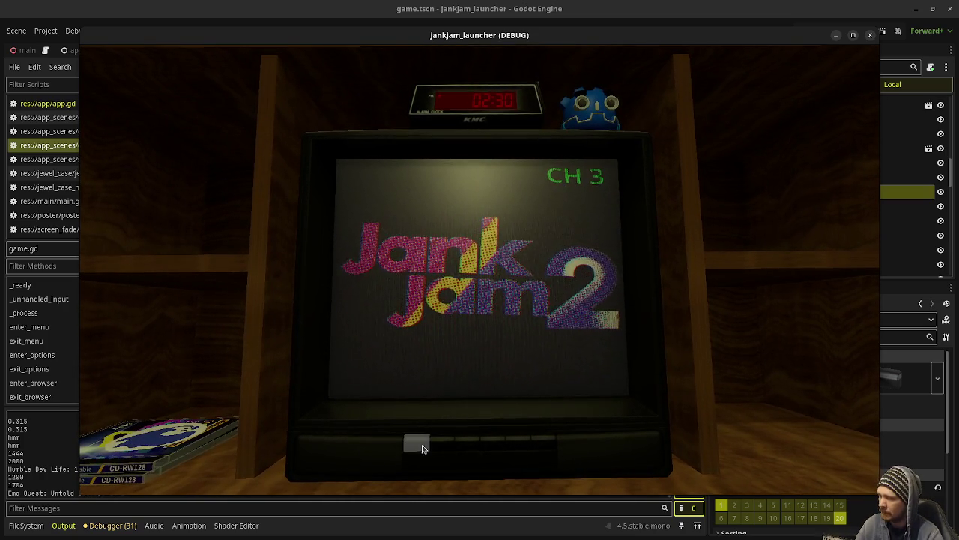
Turn the TV volume down twice and then up three times
click(441, 448)
click(442, 448)
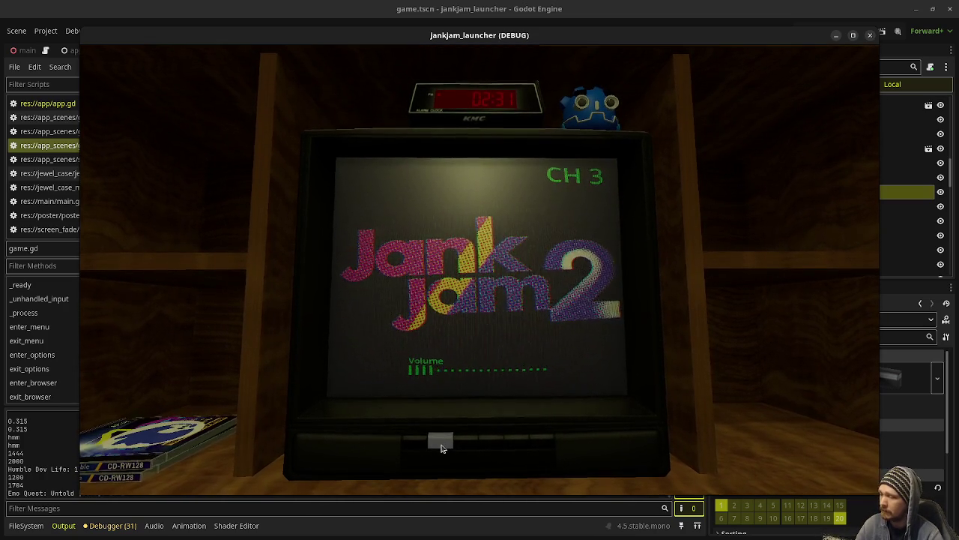
click(466, 448)
click(466, 448)
click(466, 447)
click(466, 447)
click(465, 447)
click(465, 448)
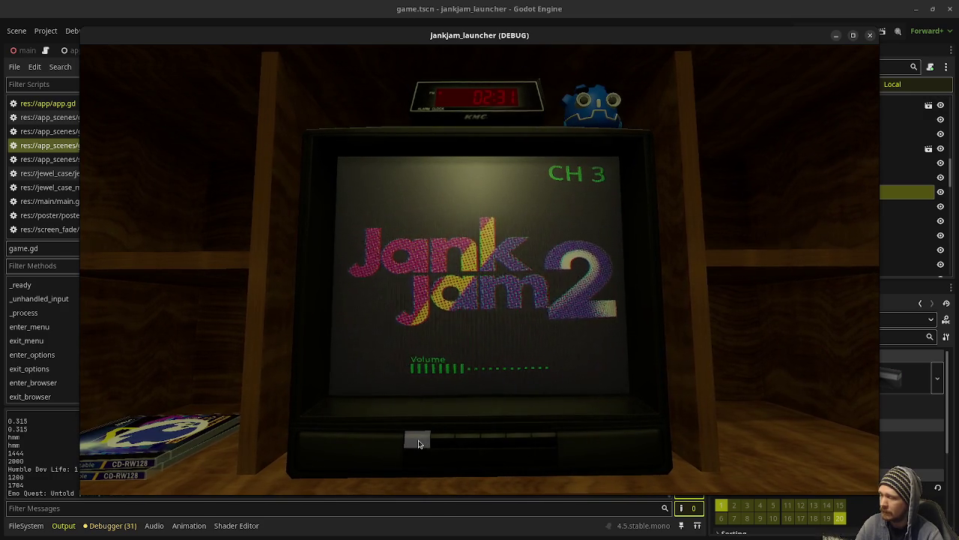
Open the TV options menu, move between entries, toggle Fullscreen on and off, then close the game
click(419, 444)
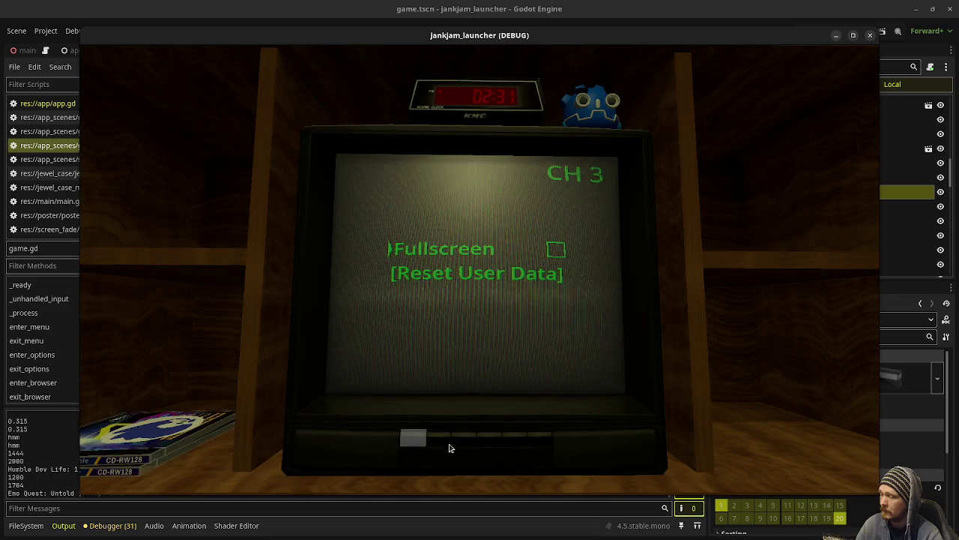
key(Down)
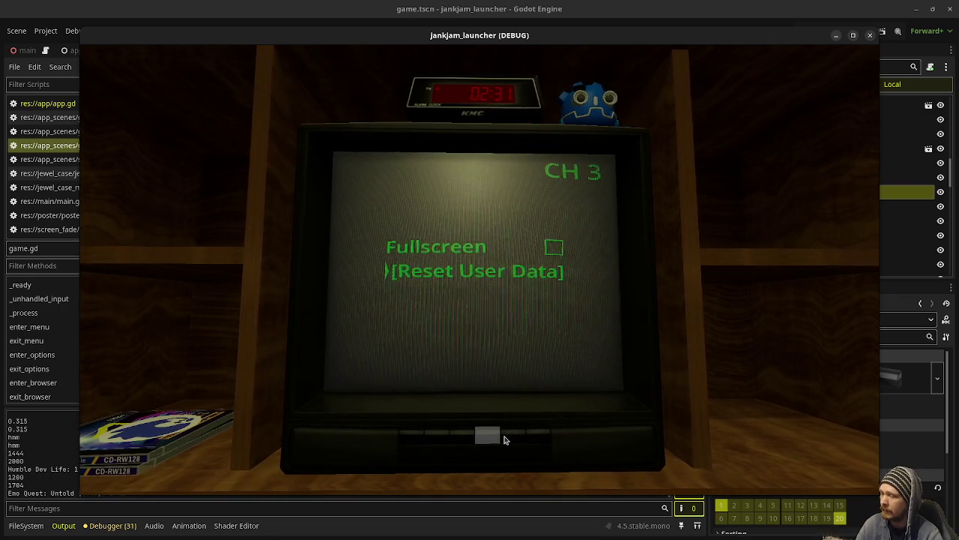
key(Up)
key(Down)
key(Up)
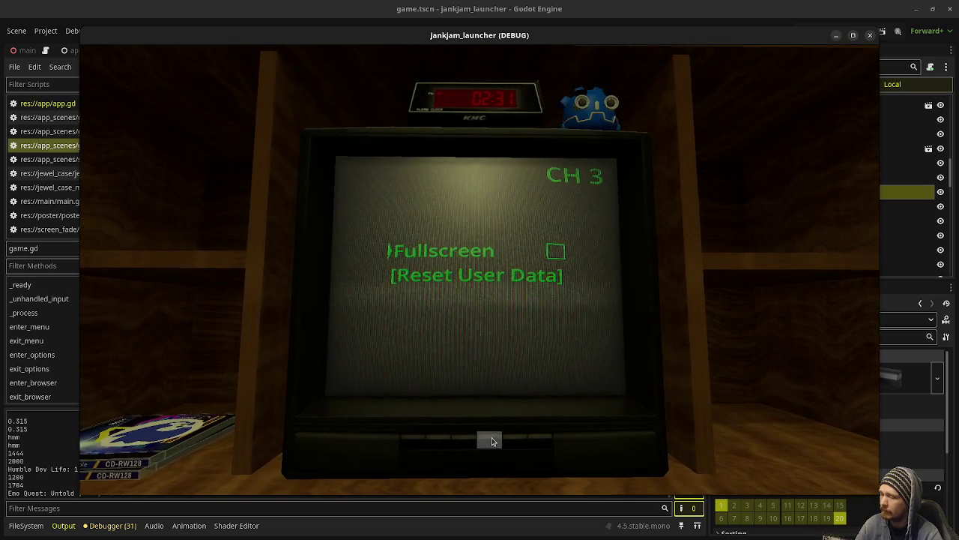
click(494, 441)
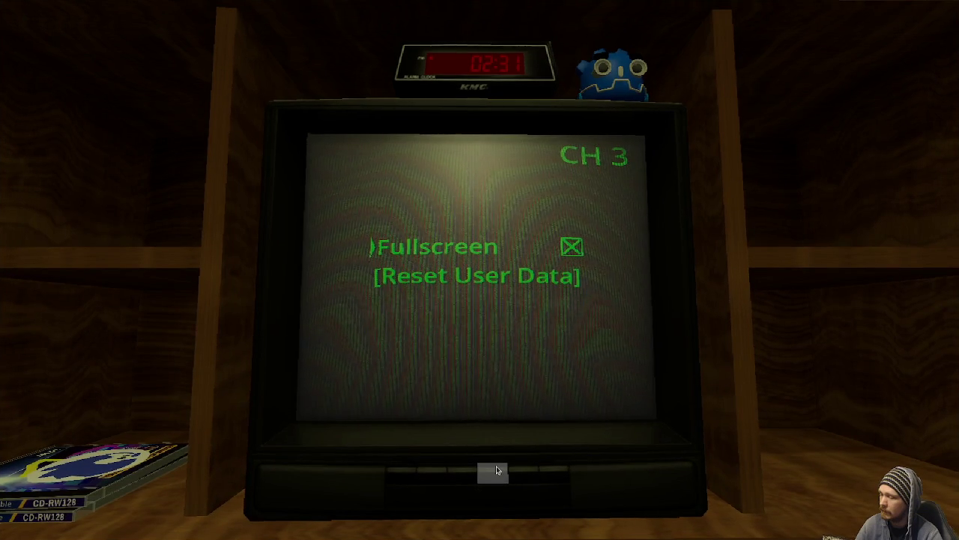
click(495, 474)
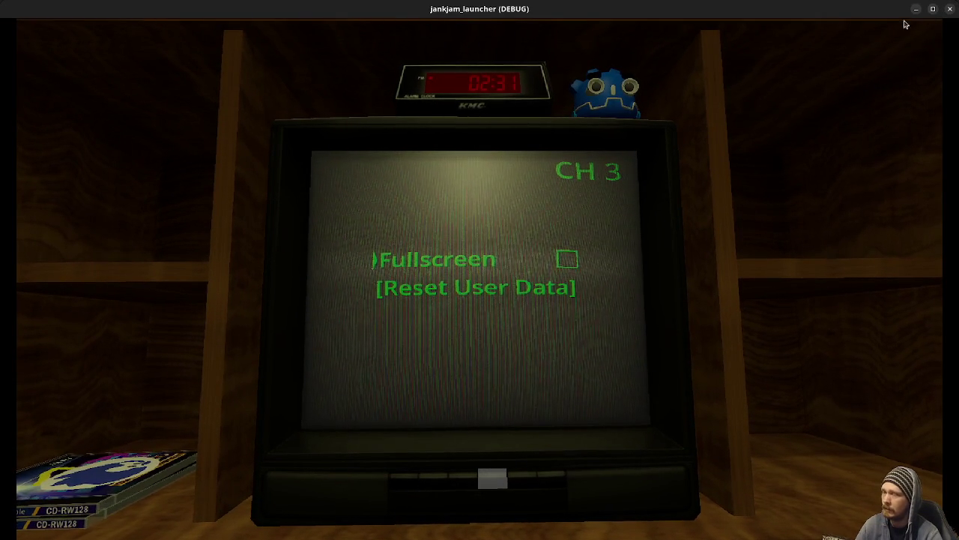
mouse_move(491, 475)
mouse_down()
mouse_move(506, 483)
mouse_move(449, 482)
mouse_up()
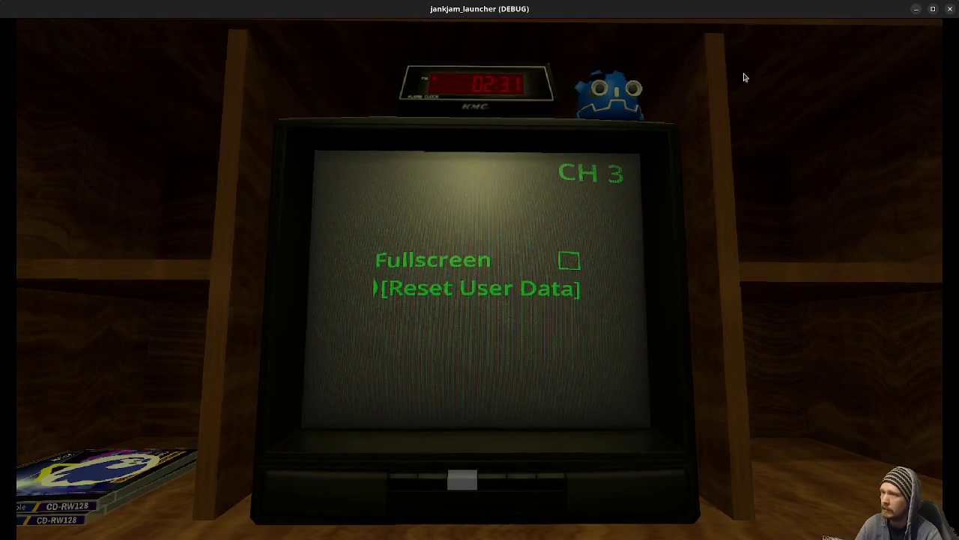
click(950, 10)
Copy the ui_accept button-press match block (lines 275–288) and paste it after line 319
scroll(319, 193, up, 3)
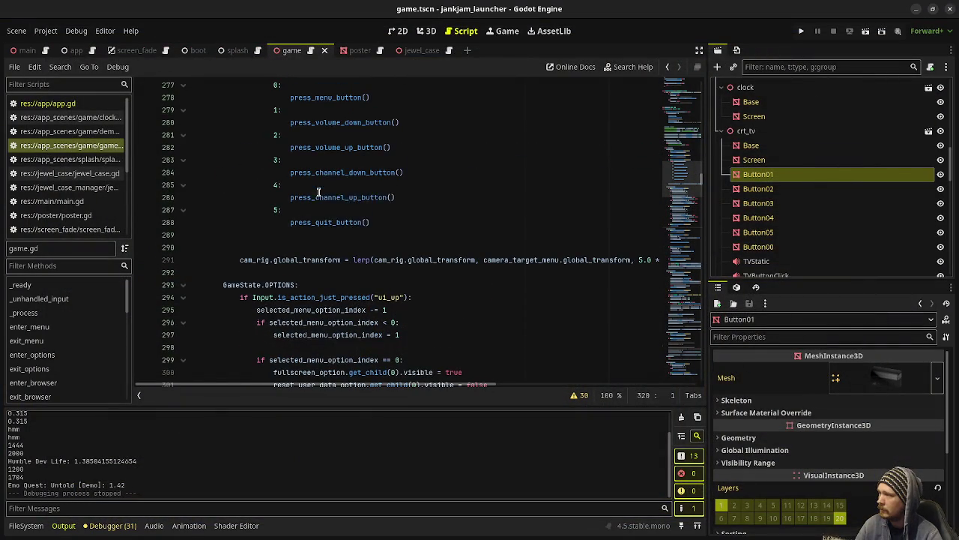
scroll(345, 180, up, 2)
mouse_move(381, 292)
mouse_down()
mouse_move(371, 298)
mouse_move(261, 132)
mouse_move(239, 133)
mouse_up()
key(ctrl+c)
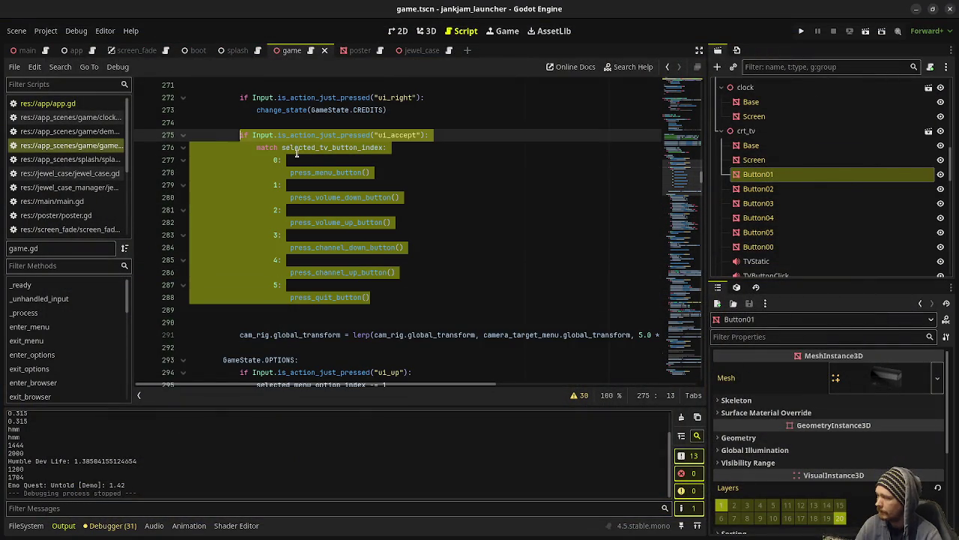
scroll(330, 195, down, 9)
click(321, 347)
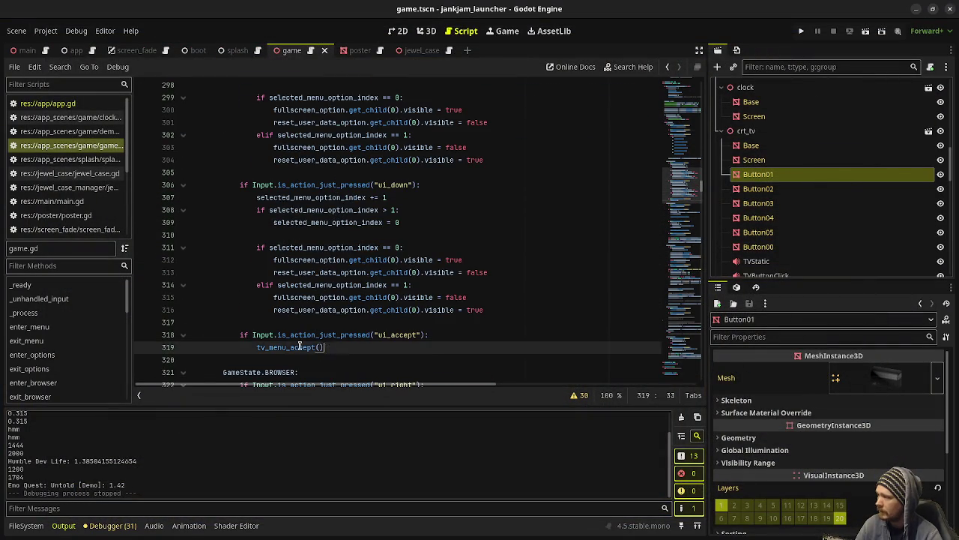
drag(321, 347, 237, 335)
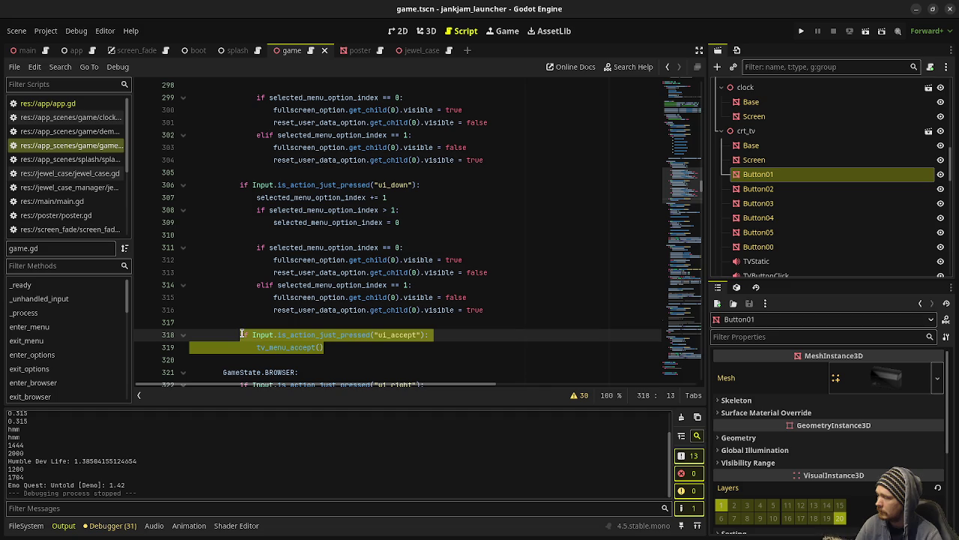
click(327, 346)
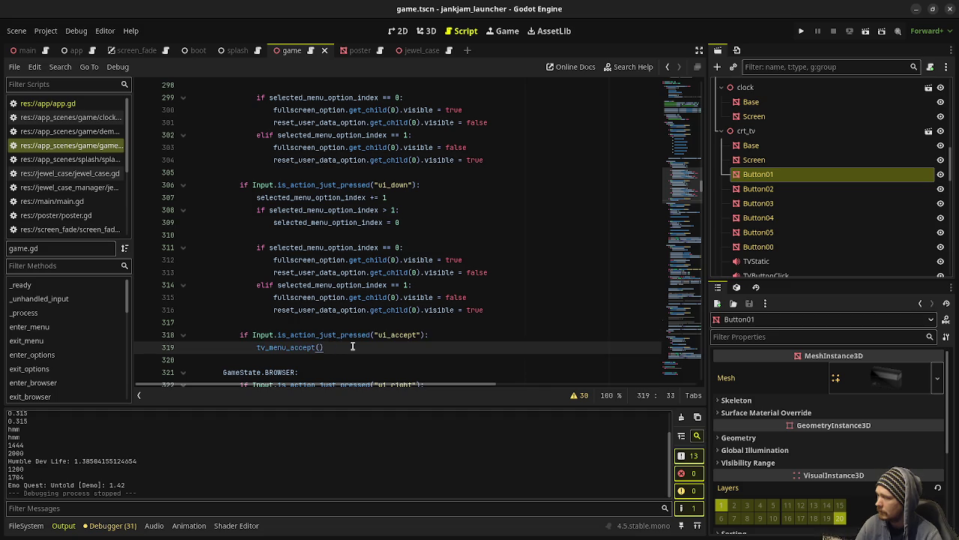
key(ctrl+v)
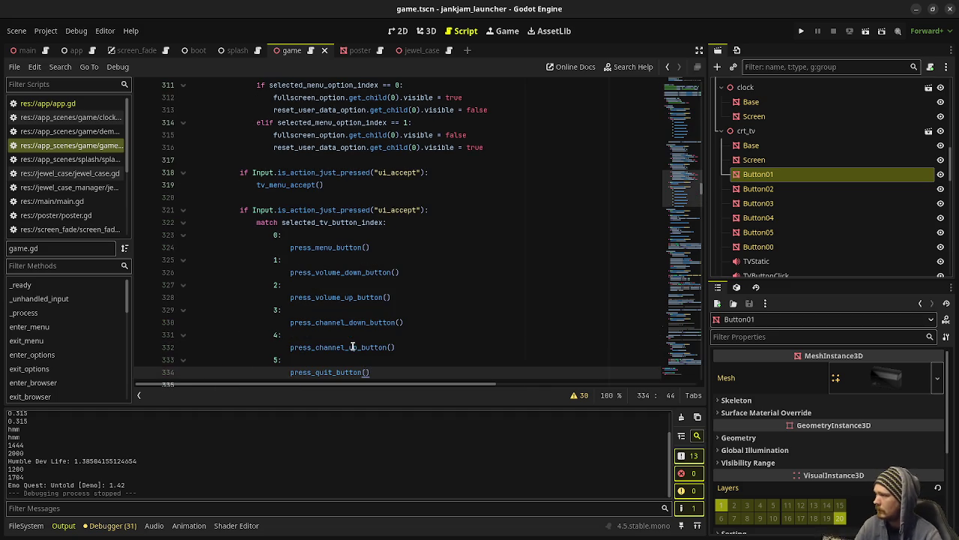
Comment out the tv_menu_accept check on lines 318–319 and run the game
mouse_move(324, 185)
mouse_down()
mouse_move(241, 186)
mouse_move(241, 174)
mouse_up()
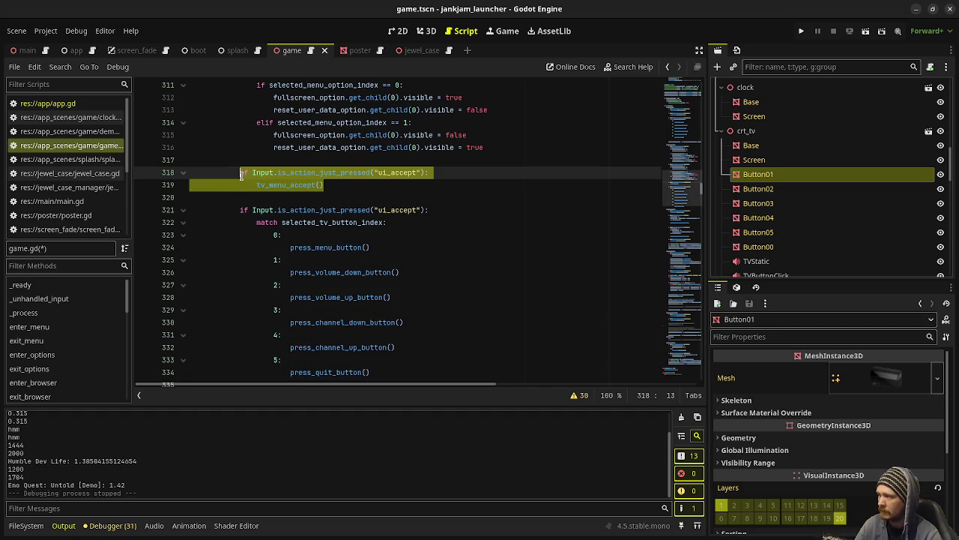
key(ctrl+k)
key(F5)
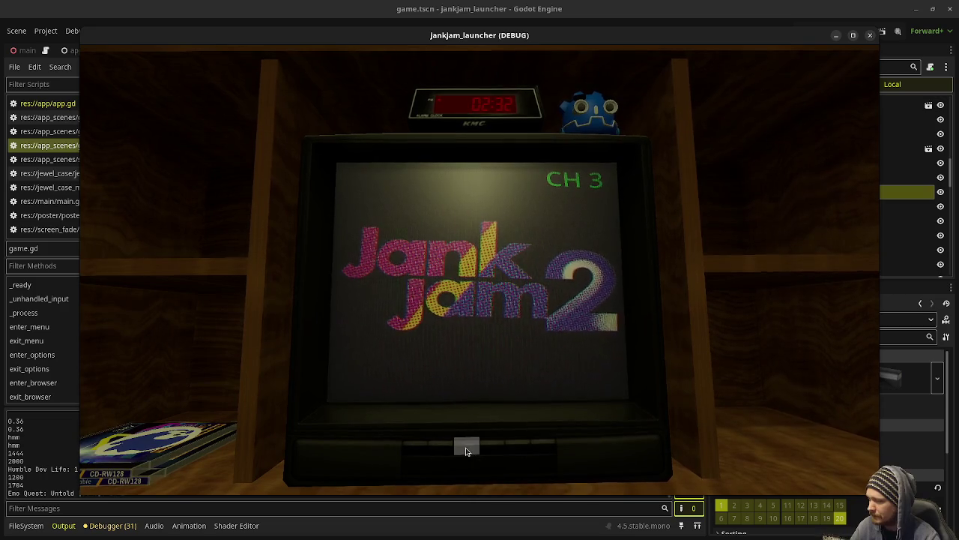
Open the TV options menu, step its selection four times with the VCR buttons, then close the game
click(415, 451)
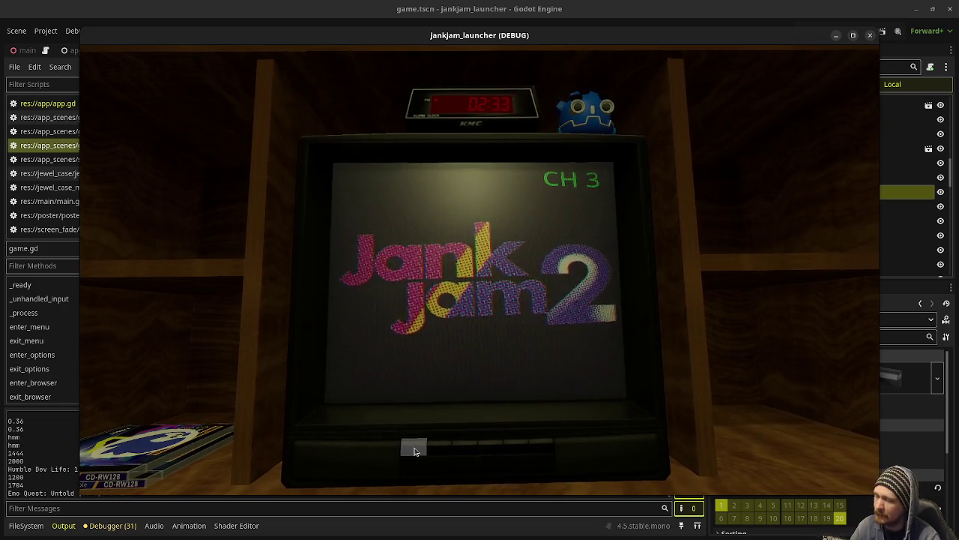
click(485, 449)
click(510, 445)
click(508, 445)
click(489, 452)
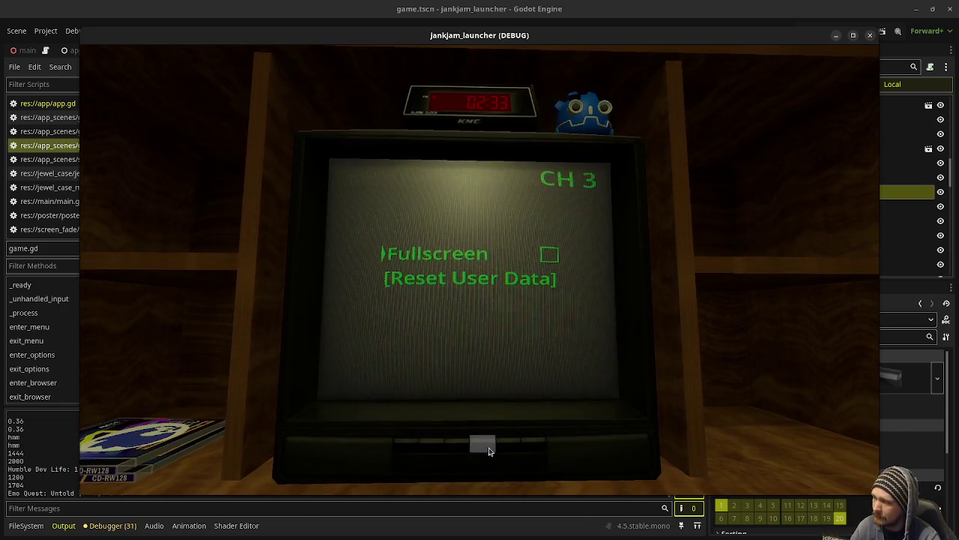
click(870, 35)
scroll(363, 255, up, 1)
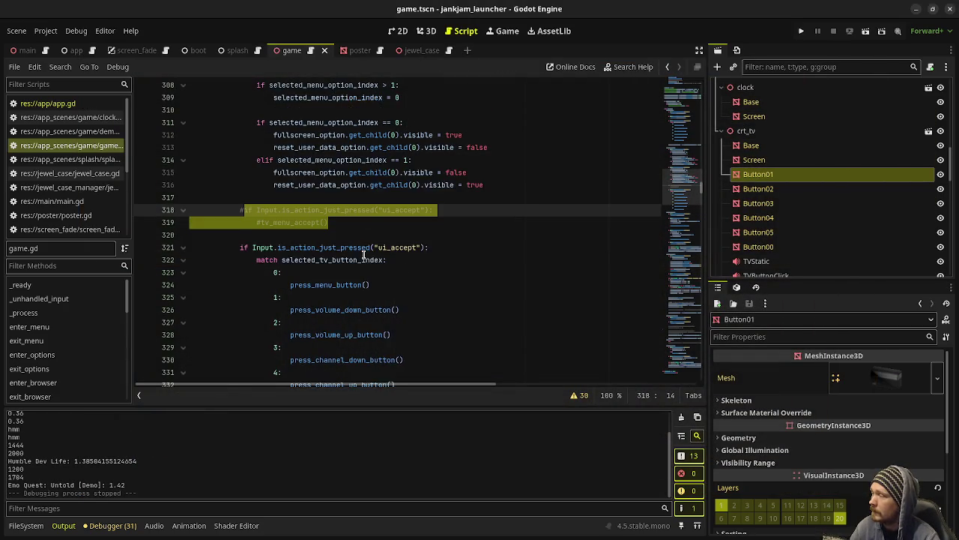
Comment out lines 294–316, the OPTIONS-state ui_up and ui_down option-selection blocks, with Ctrl+K
scroll(363, 255, down, 4)
scroll(364, 254, up, 9)
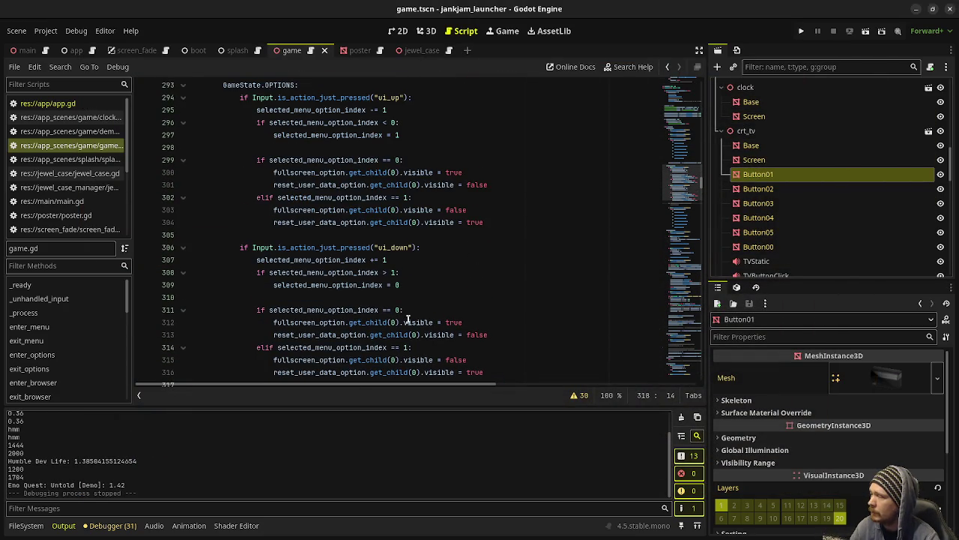
scroll(376, 292, down, 2)
mouse_move(482, 296)
mouse_down()
mouse_move(194, 300)
mouse_move(257, 173)
mouse_move(244, 135)
mouse_up()
key(ctrl+k)
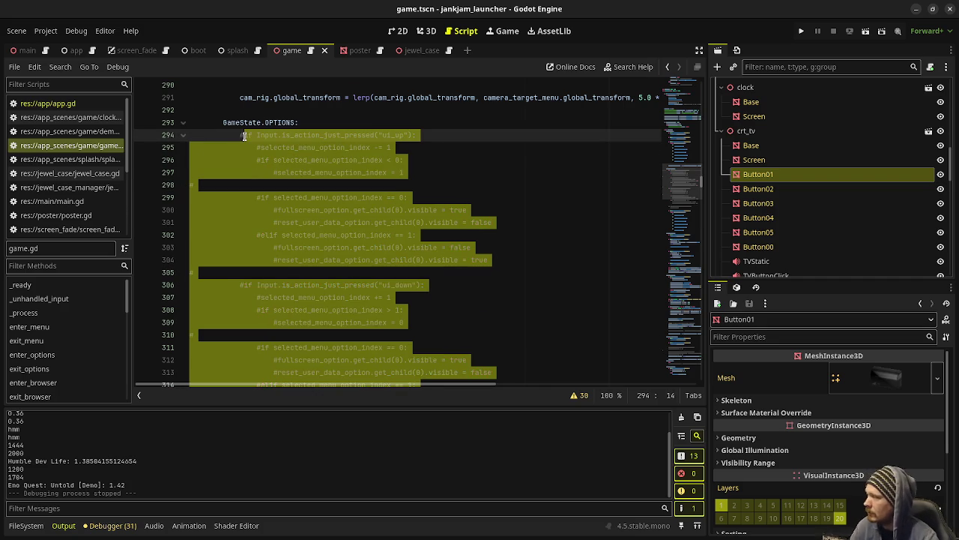
scroll(355, 194, up, 8)
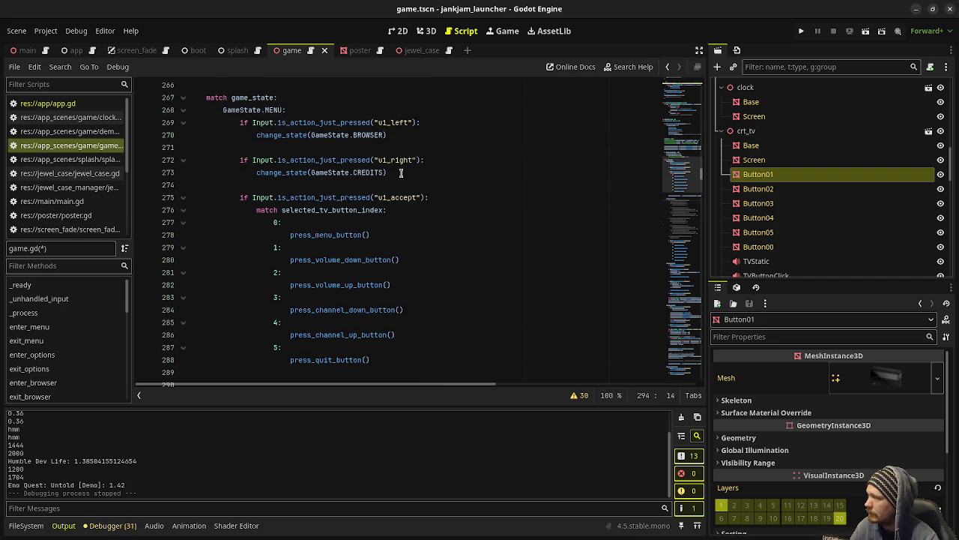
scroll(401, 173, down, 8)
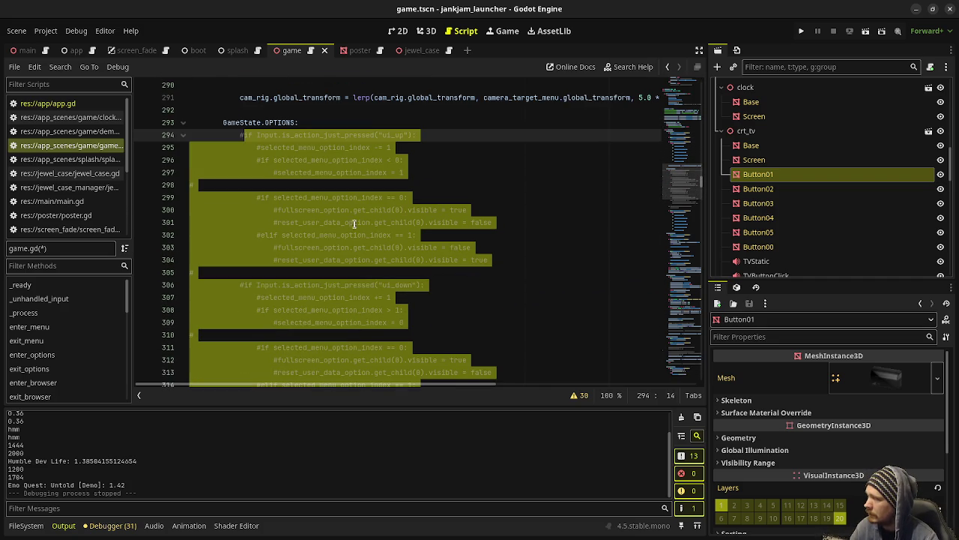
scroll(367, 298, down, 6)
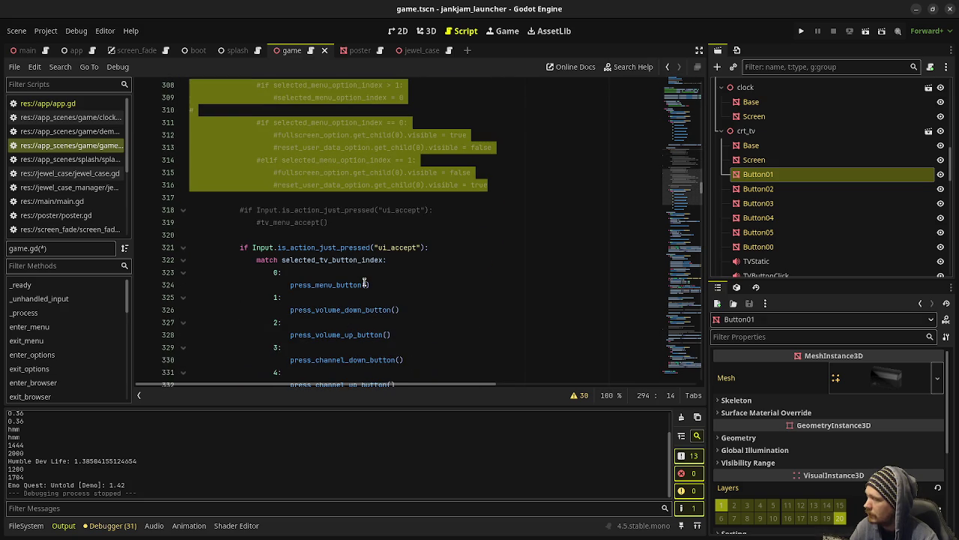
mouse_move(362, 282)
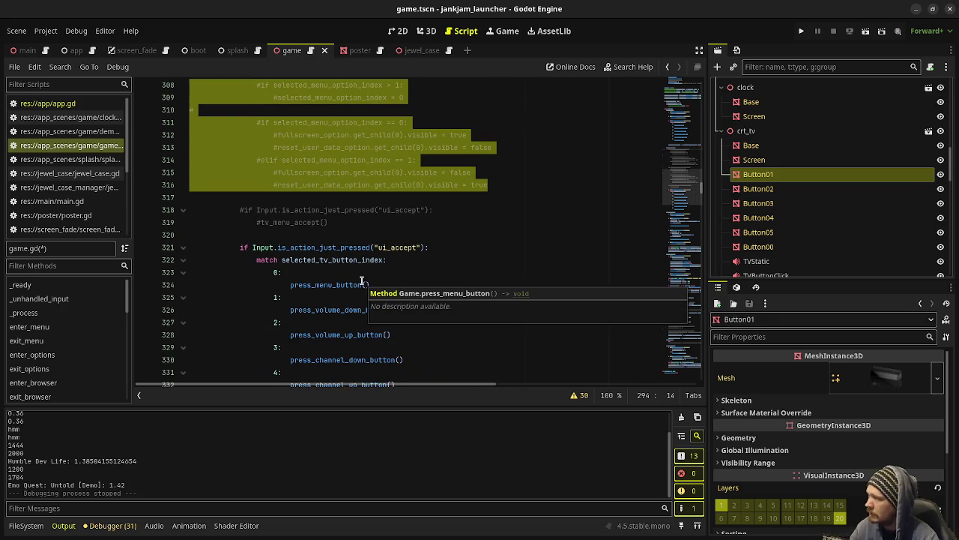
scroll(362, 282, up, 4)
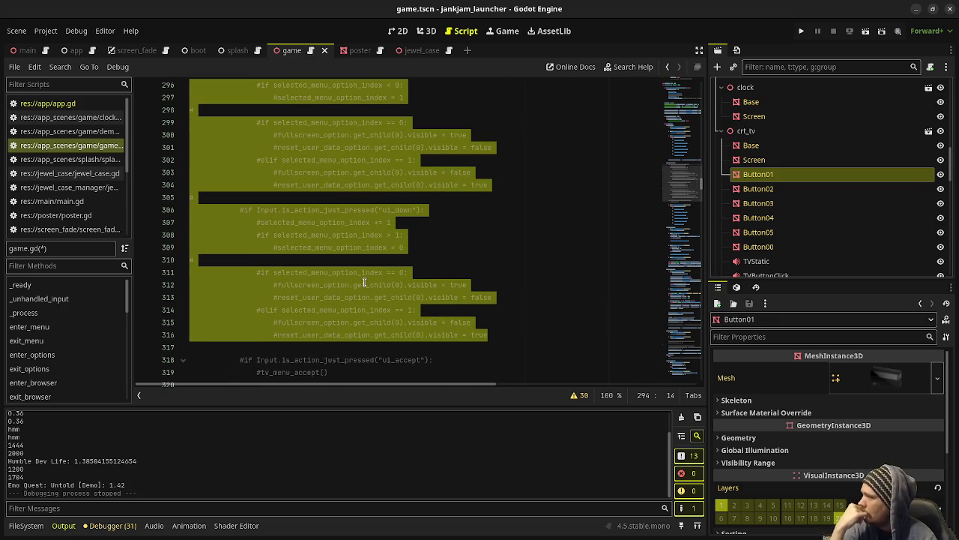
click(440, 266)
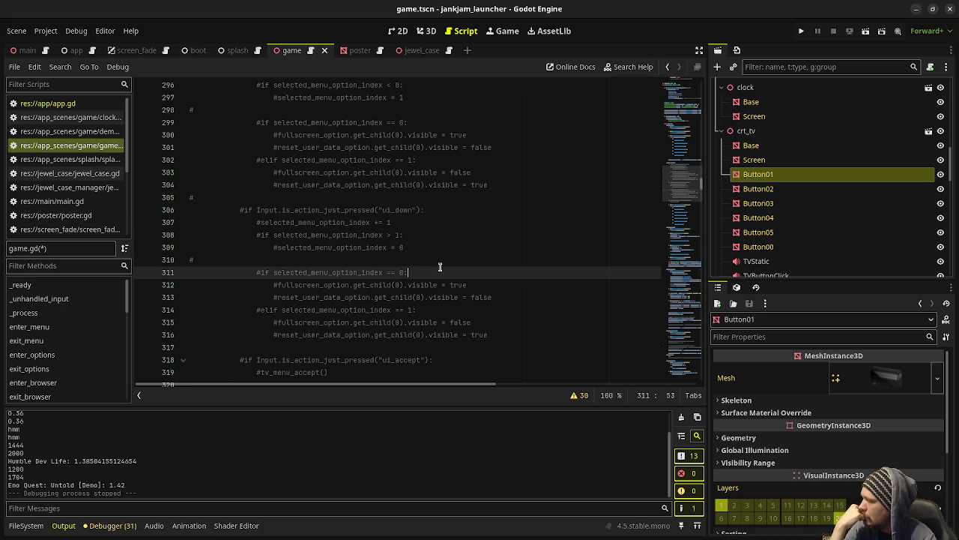
scroll(447, 309, up, 2)
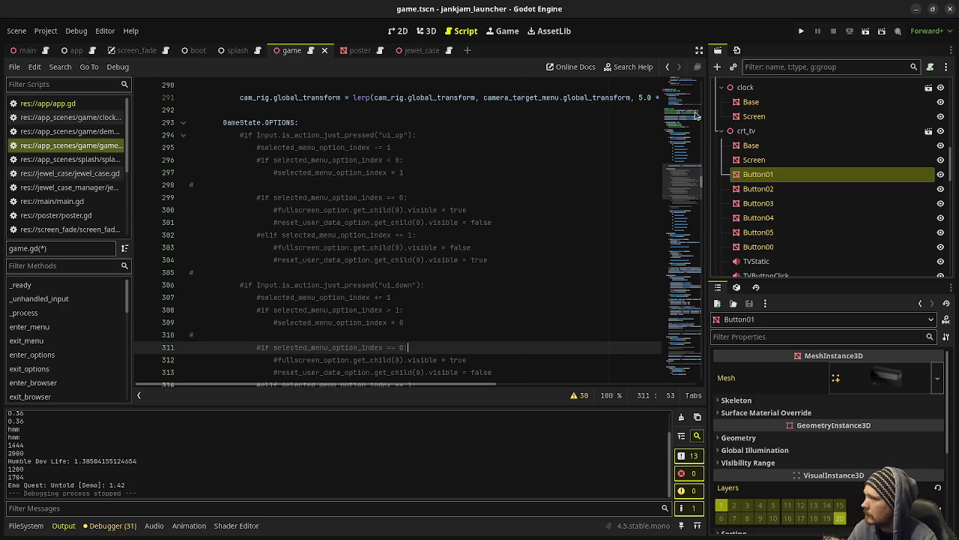
Run the game, toggle Fullscreen on and back off with Enter, then stop the game
click(800, 30)
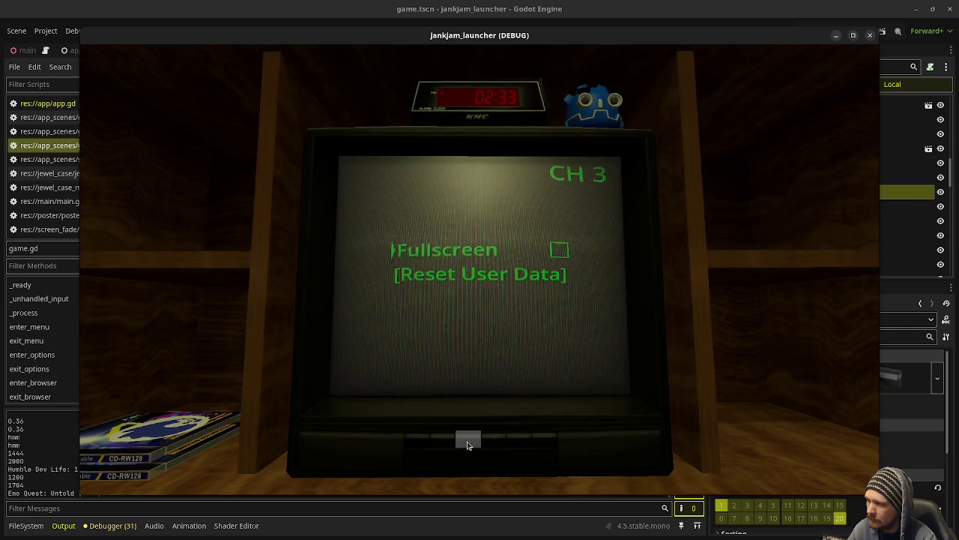
key(Return)
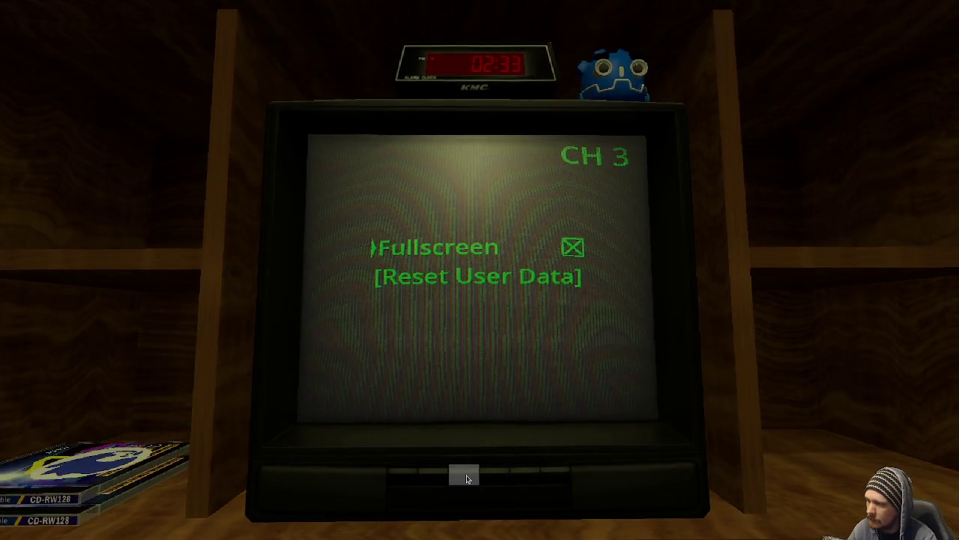
key(Return)
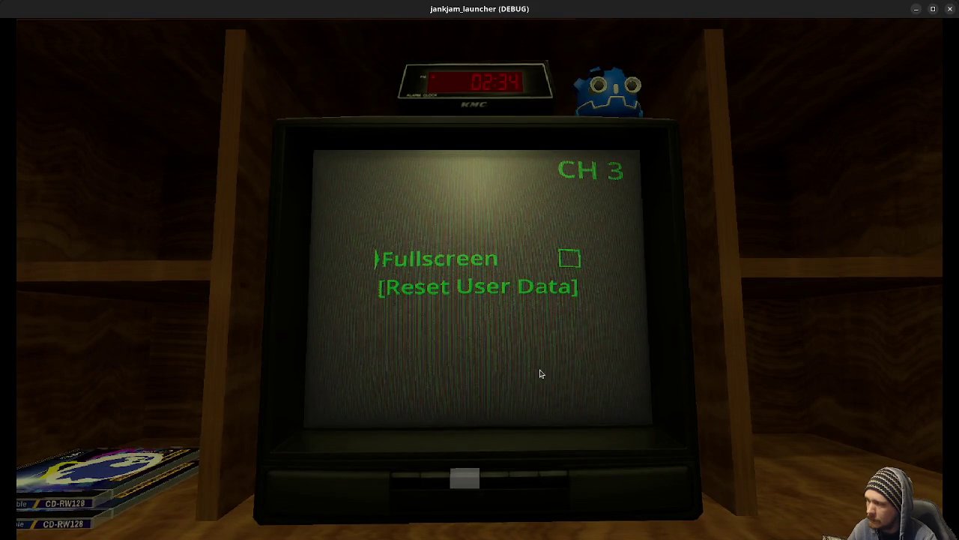
click(949, 8)
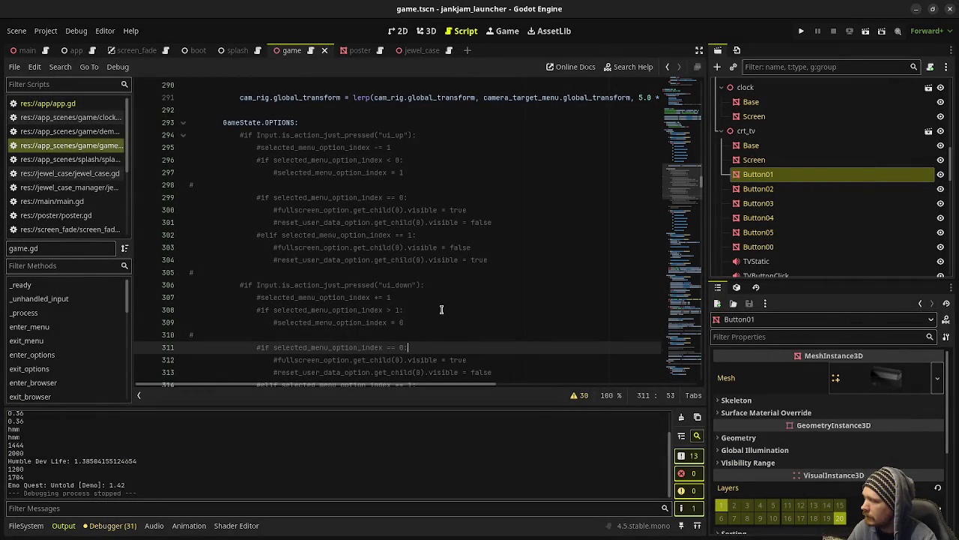
Copy the ui_left and ui_right handlers and paste them after the ui_accept check in OPTIONS
scroll(442, 309, up, 10)
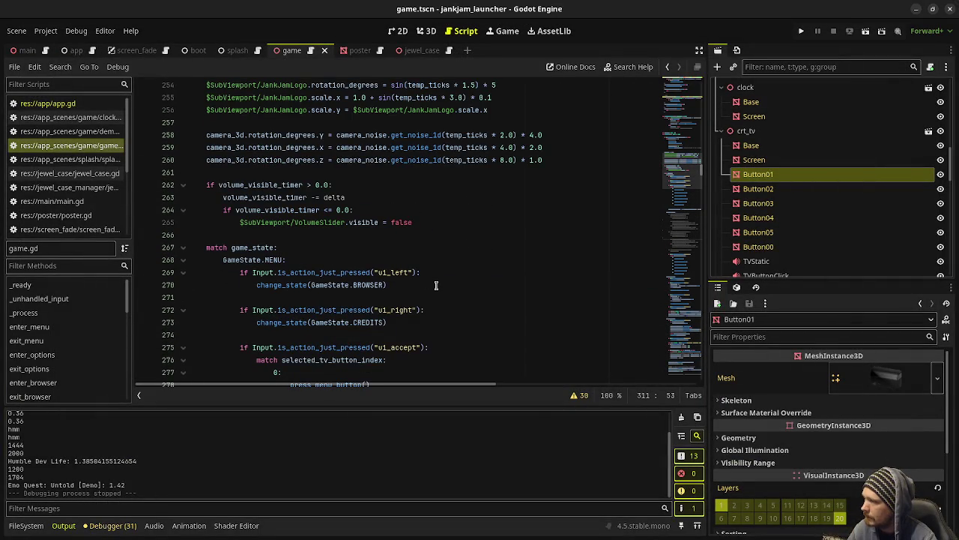
scroll(436, 285, down, 3)
scroll(435, 285, up, 2)
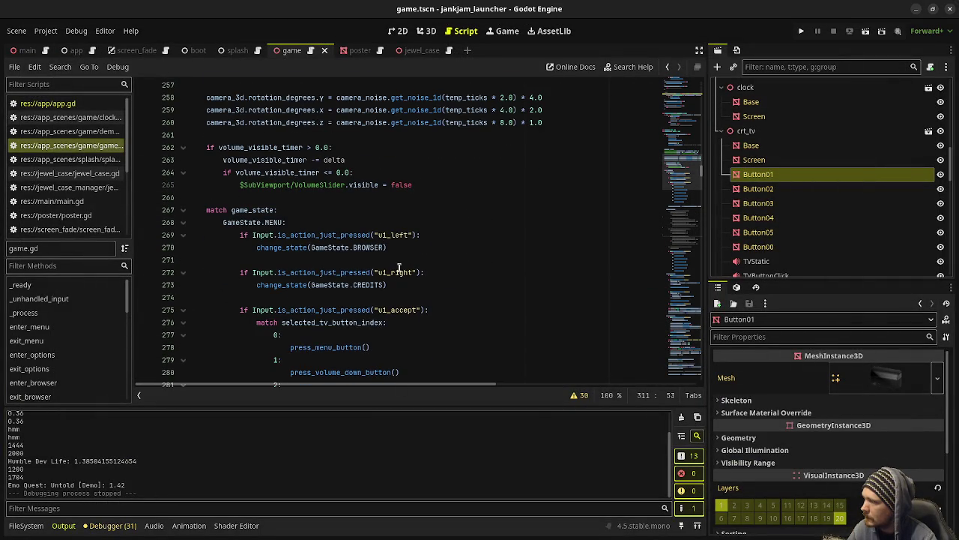
drag(397, 284, 232, 234)
key(ctrl+c)
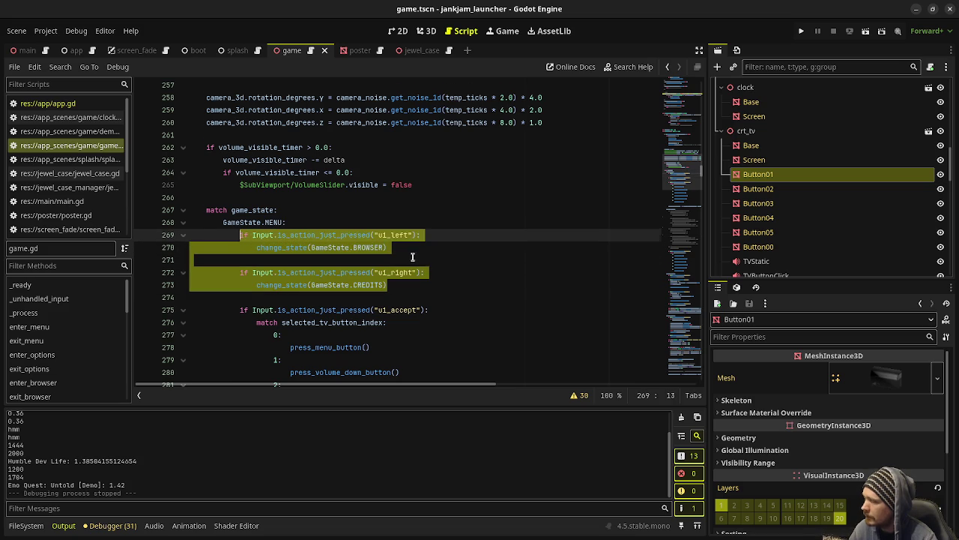
scroll(413, 255, down, 10)
click(314, 164)
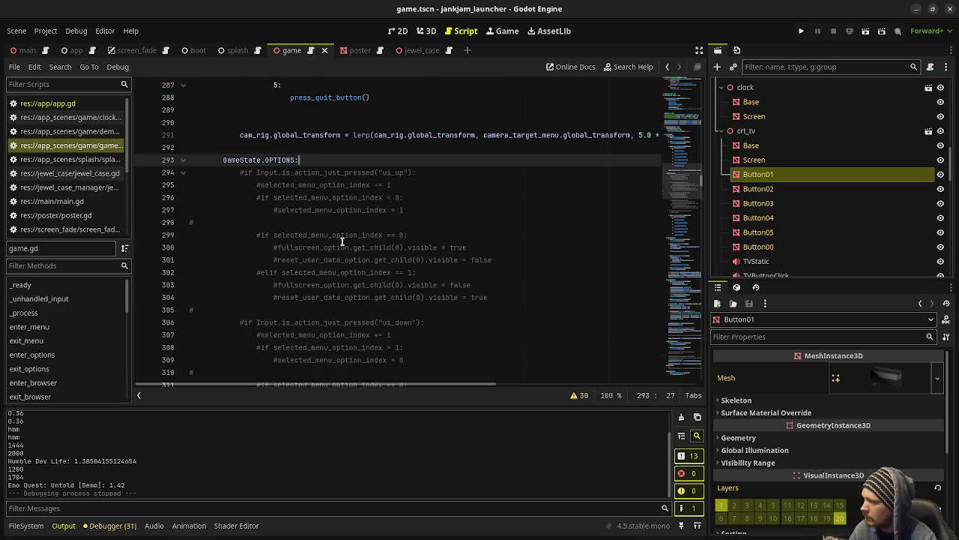
scroll(329, 188, down, 7)
click(355, 222)
key(Return)
key(Return)
key(BackSpace)
key(ctrl+v)
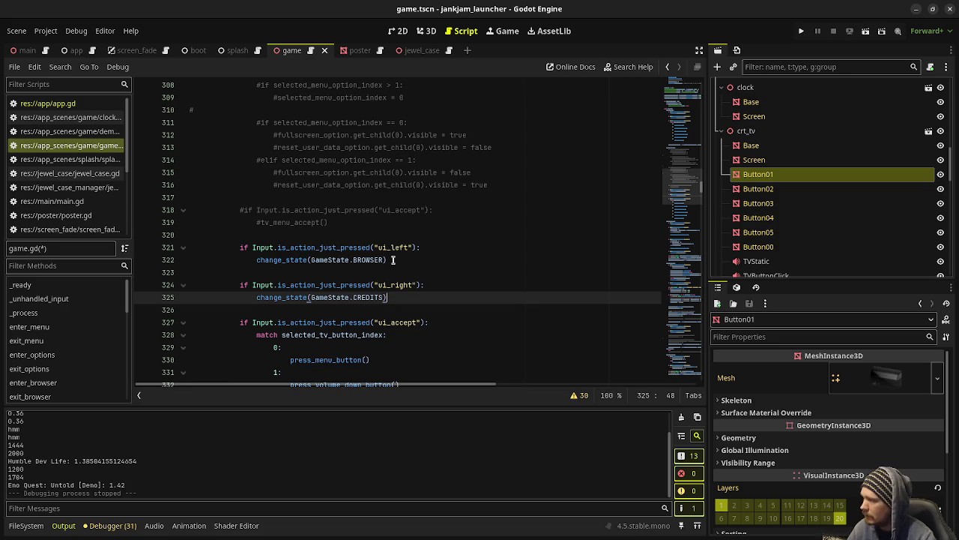
Under ui_left, decrement selected_tv_button_index, clamp it with clampi(..., 0, 5), and comment out the BROWSER switch
click(447, 245)
key(Return)
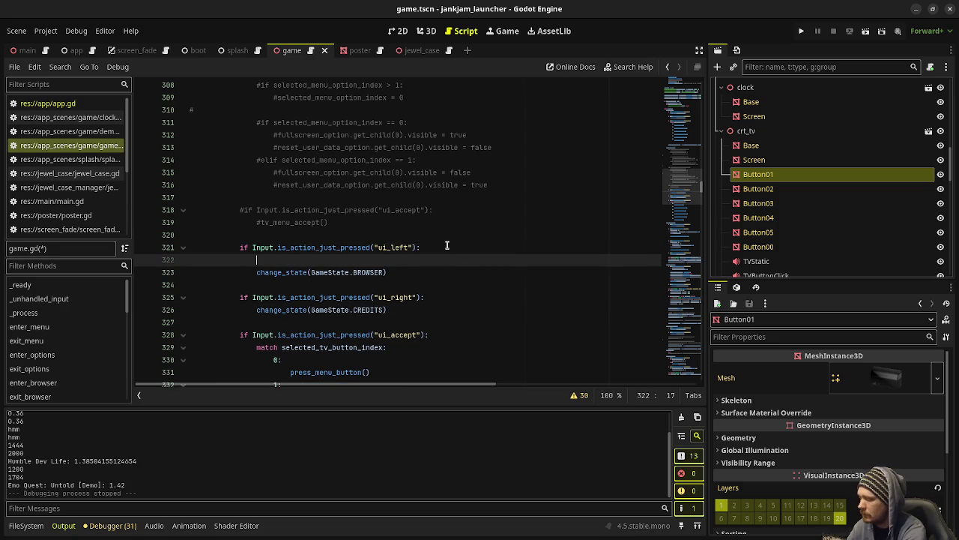
text(selected_tv_)
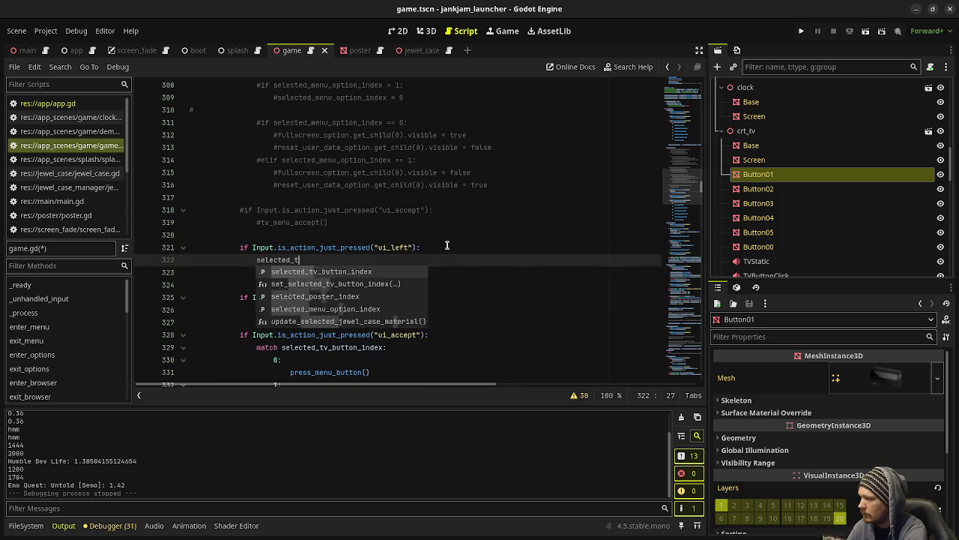
text(button_inde)
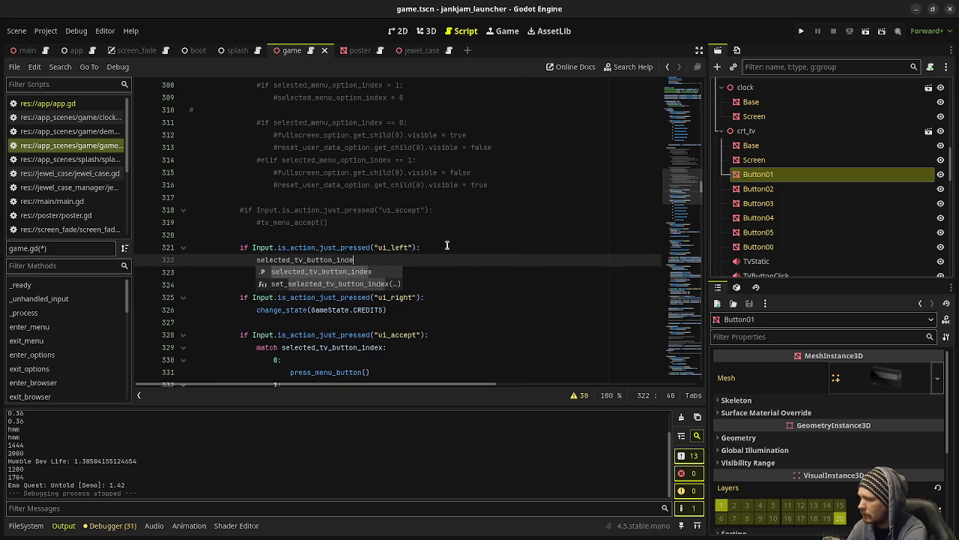
text(x -= 1)
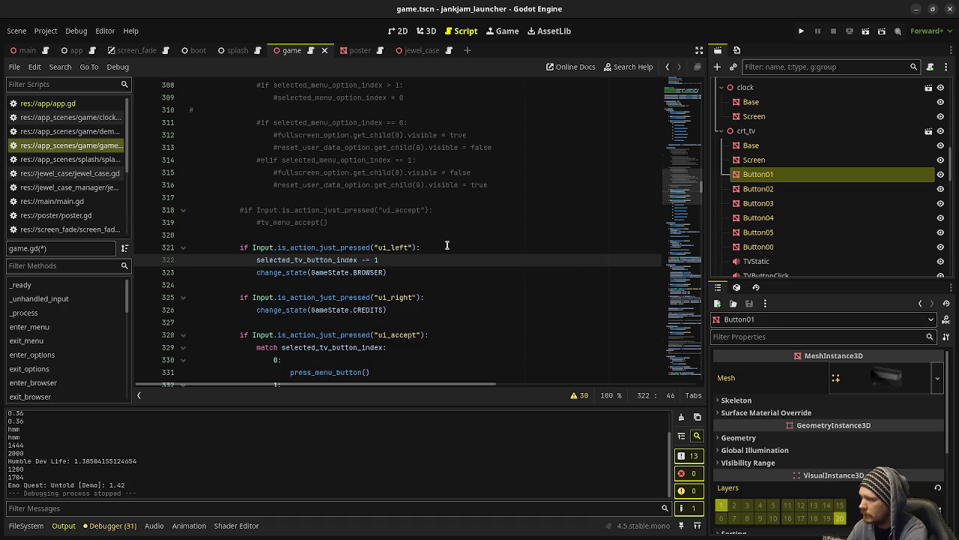
key(Return)
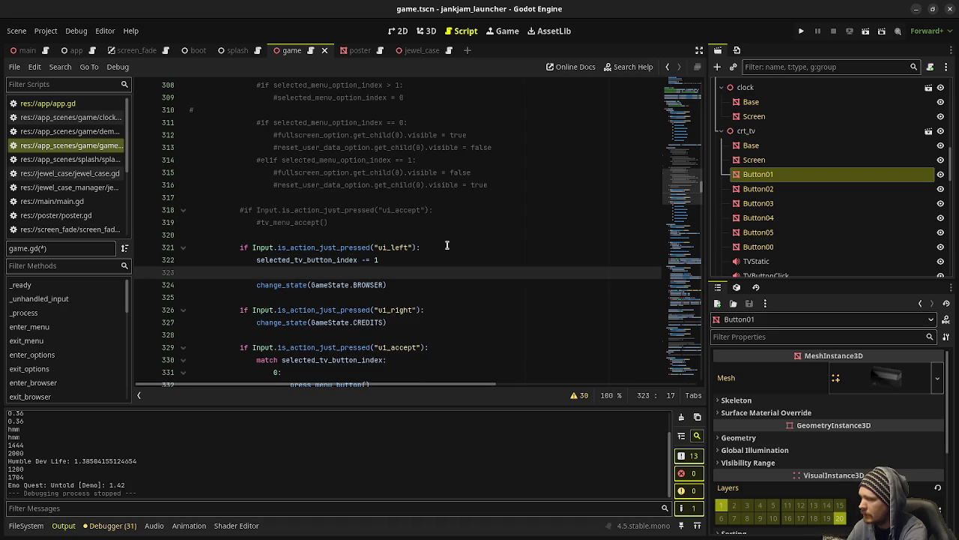
text(selected)
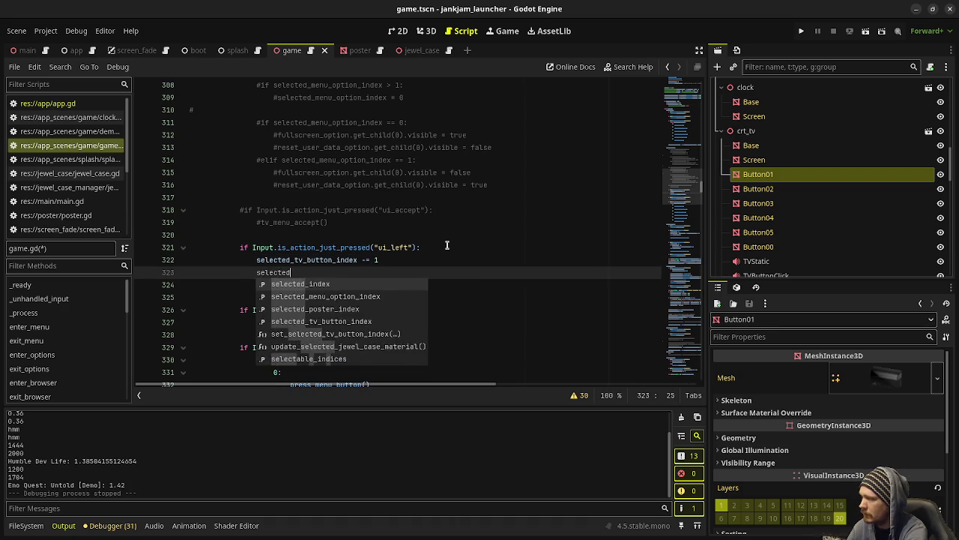
text(_tv_button)
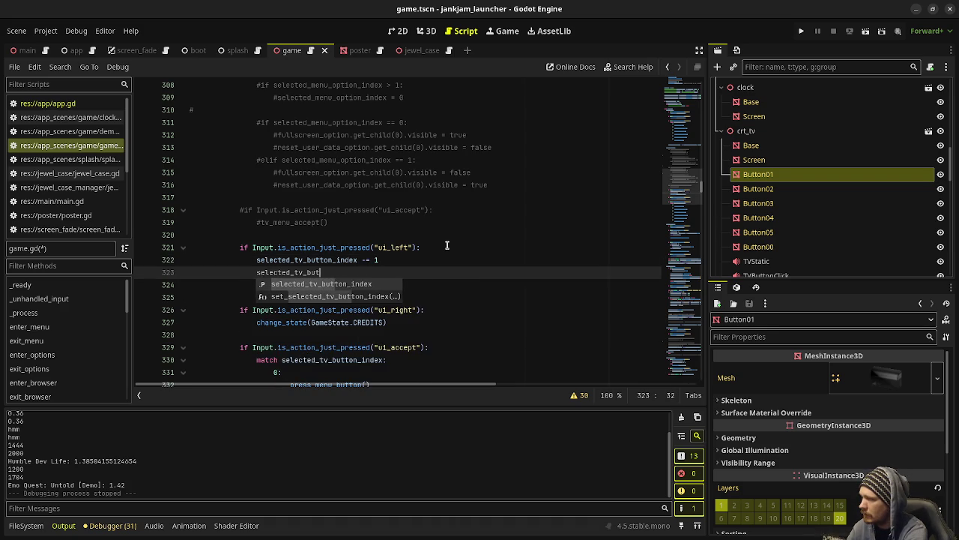
text(_in)
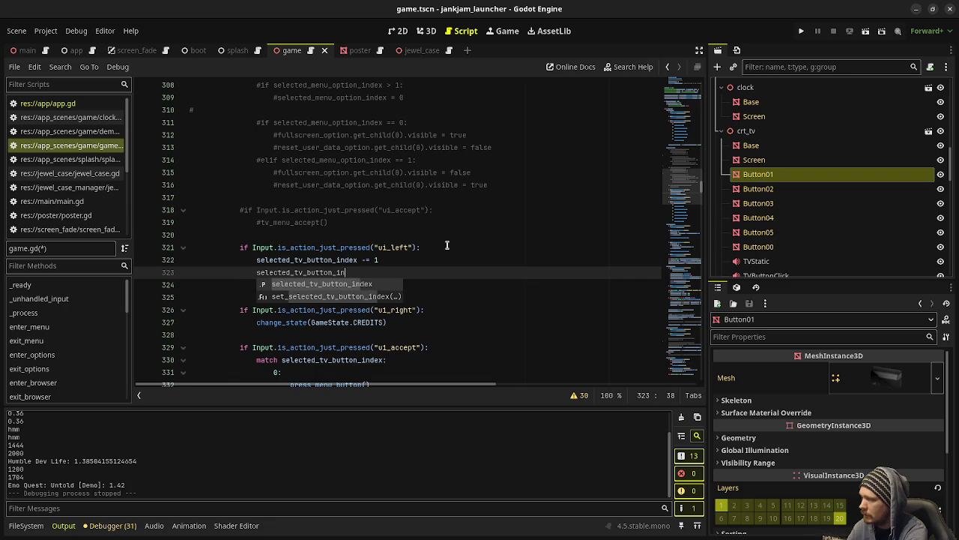
text(dex = clamp)
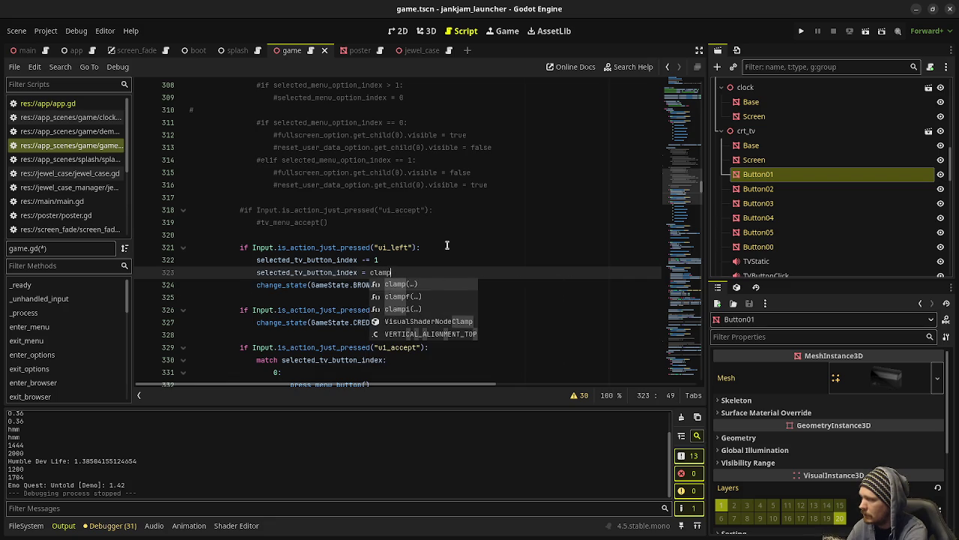
text(i)
text((selected_)
text(tv)
key(Return)
text(, )
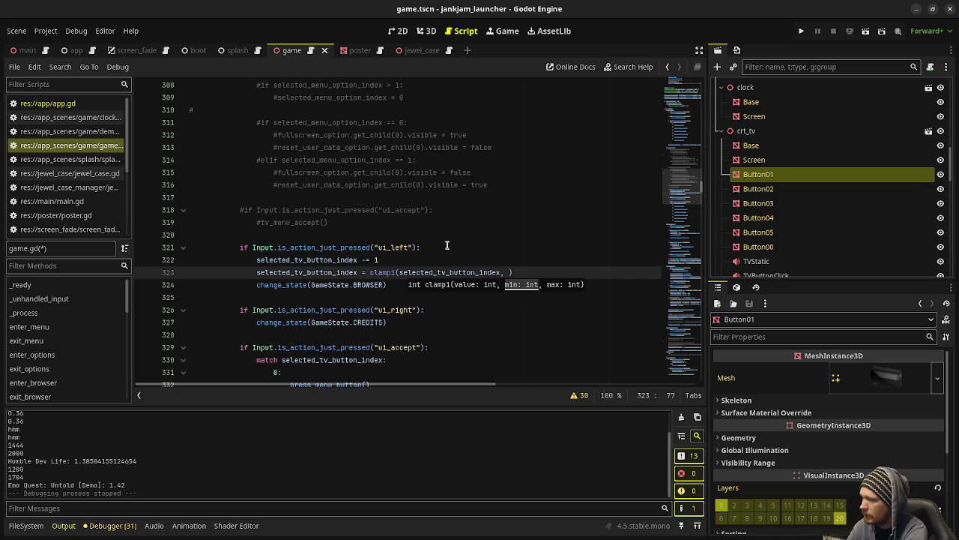
text(0, 5)
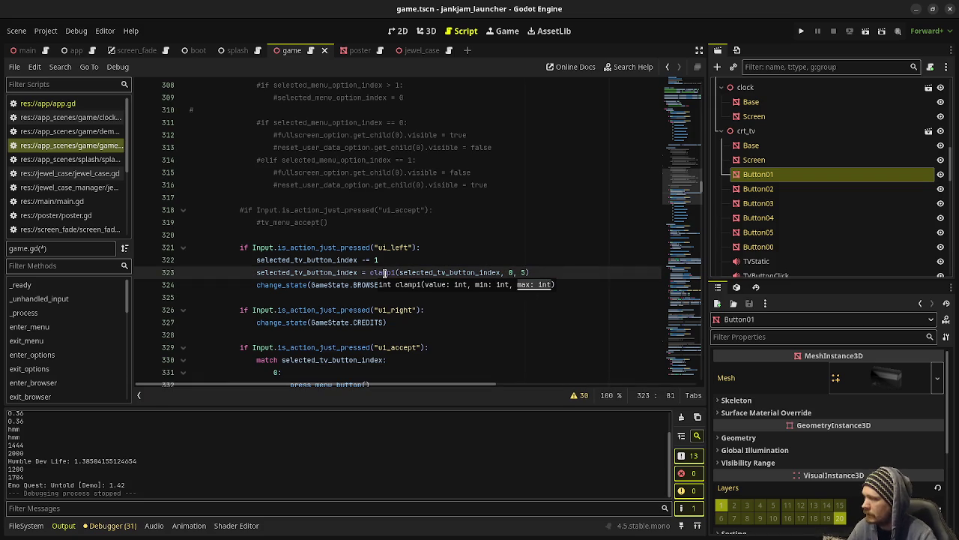
mouse_move(385, 272)
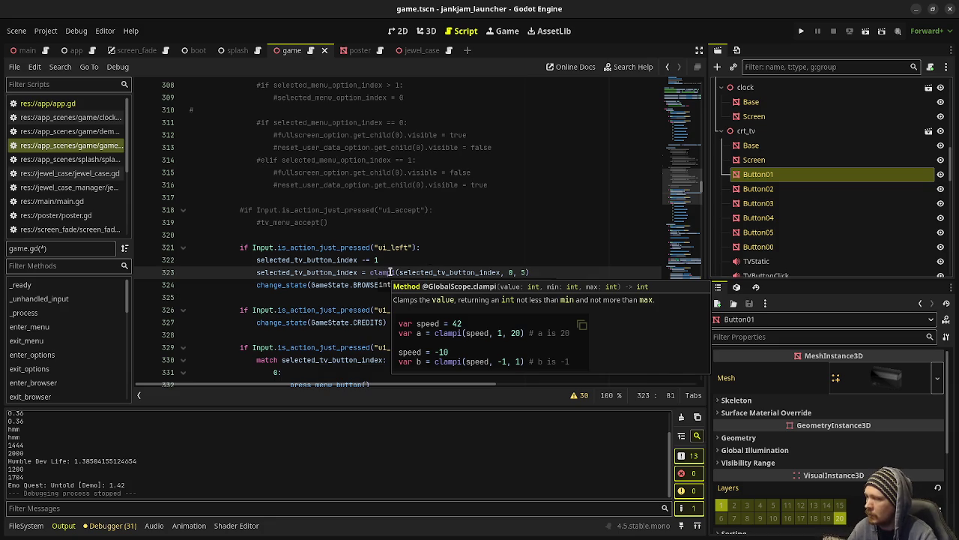
click(509, 238)
click(531, 272)
key(Up)
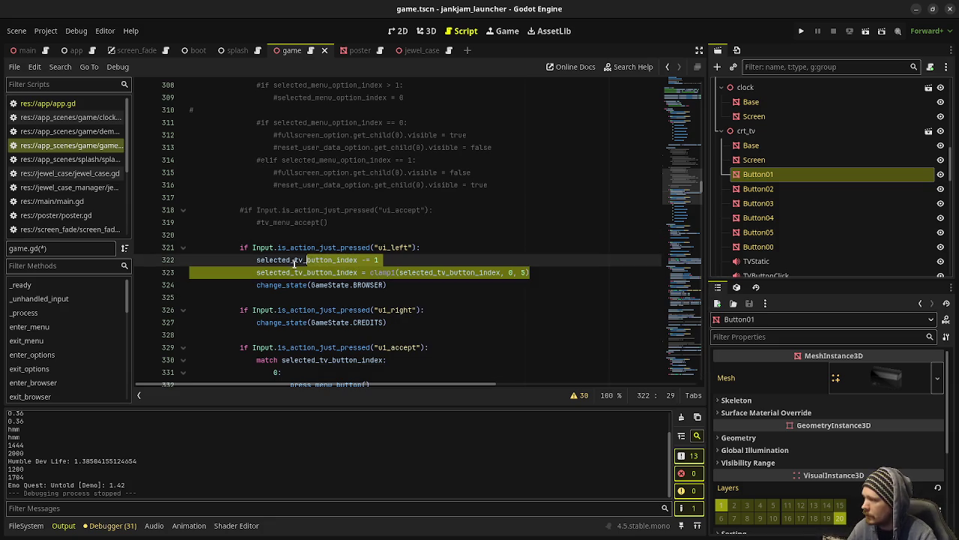
key(Down)
key(Down)
key(ctrl+k)
Copy the clamped step under ui_right as an increment, comment out the CREDITS switch, and save game.gd
drag(529, 272, 257, 260)
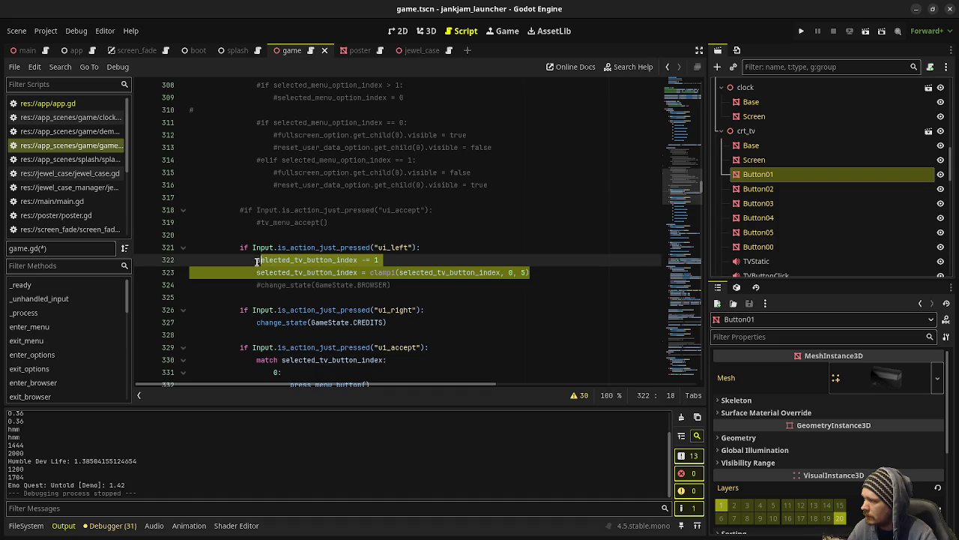
key(ctrl+c)
click(443, 309)
key(Return)
key(ctrl+v)
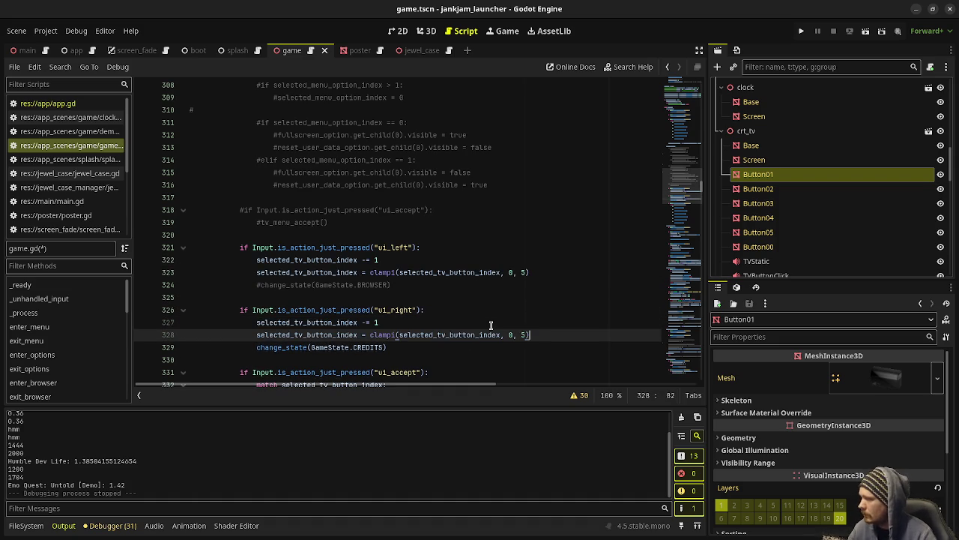
click(237, 349)
text(#)
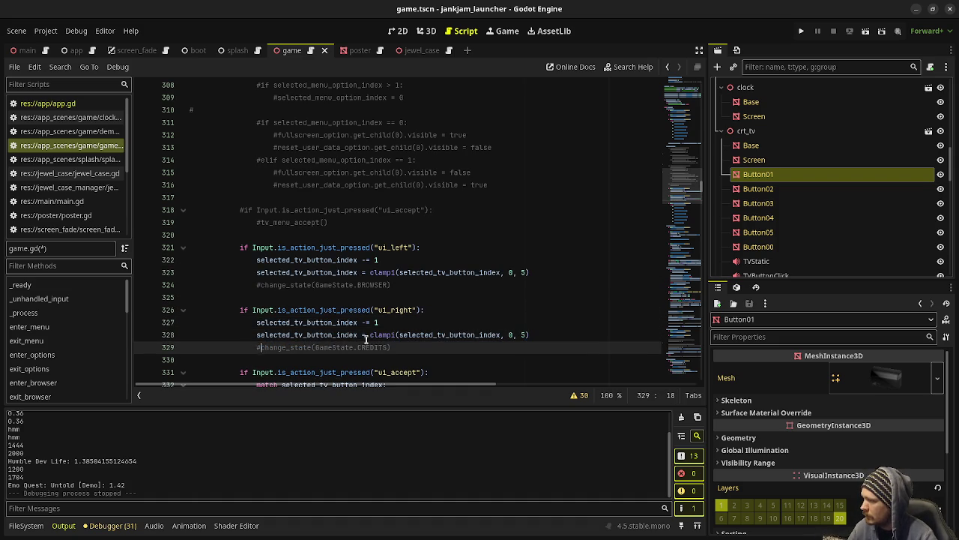
click(382, 322)
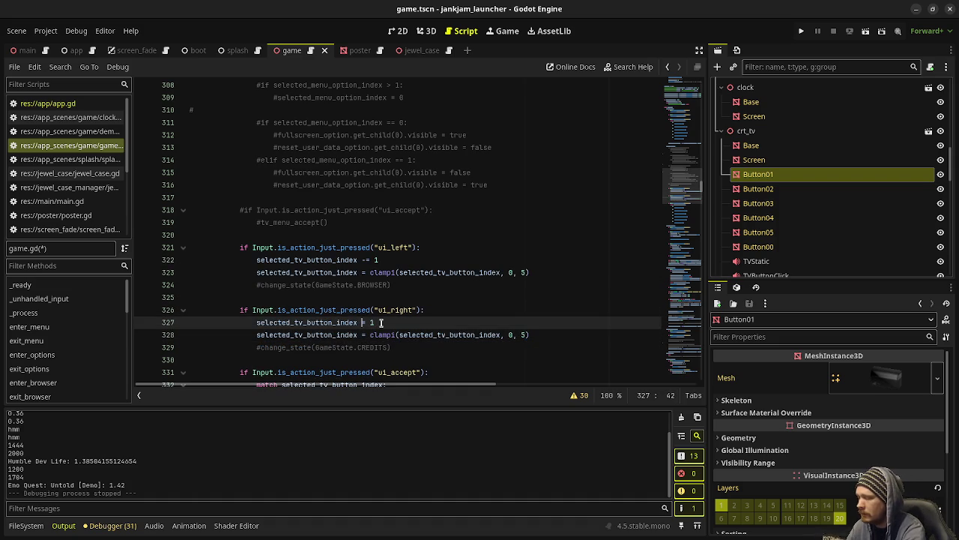
text(+)
key(ctrl+s)
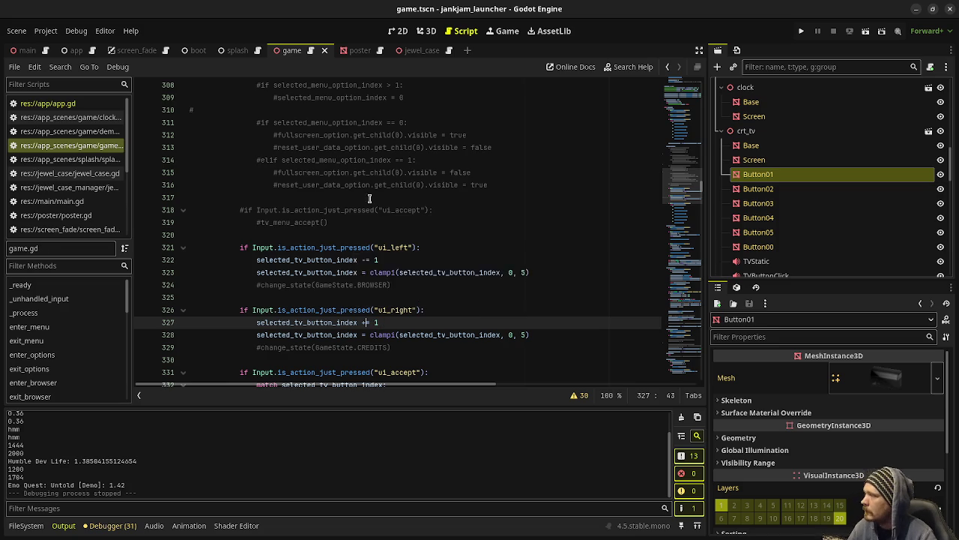
scroll(307, 218, up, 5)
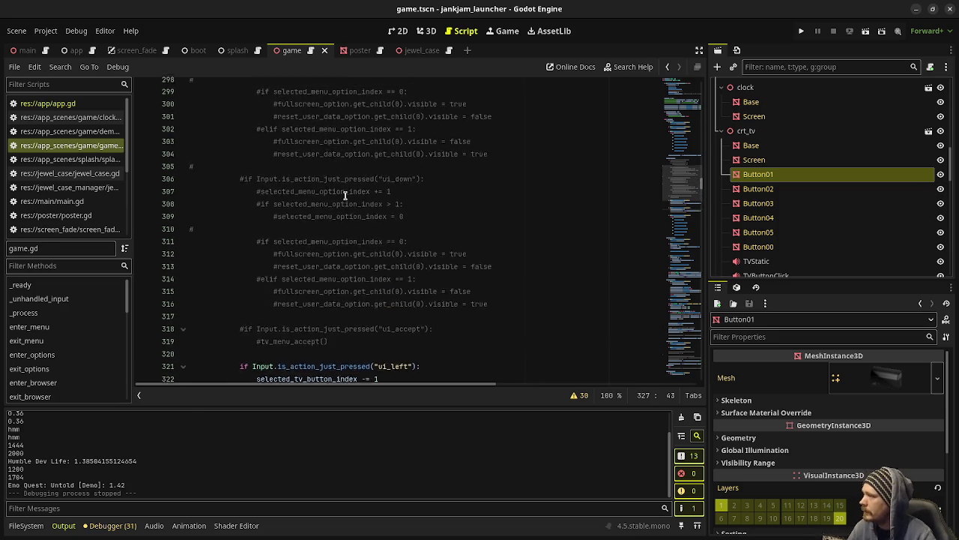
Run the project, bring up the TV options menu, then stop the game with F8
click(801, 31)
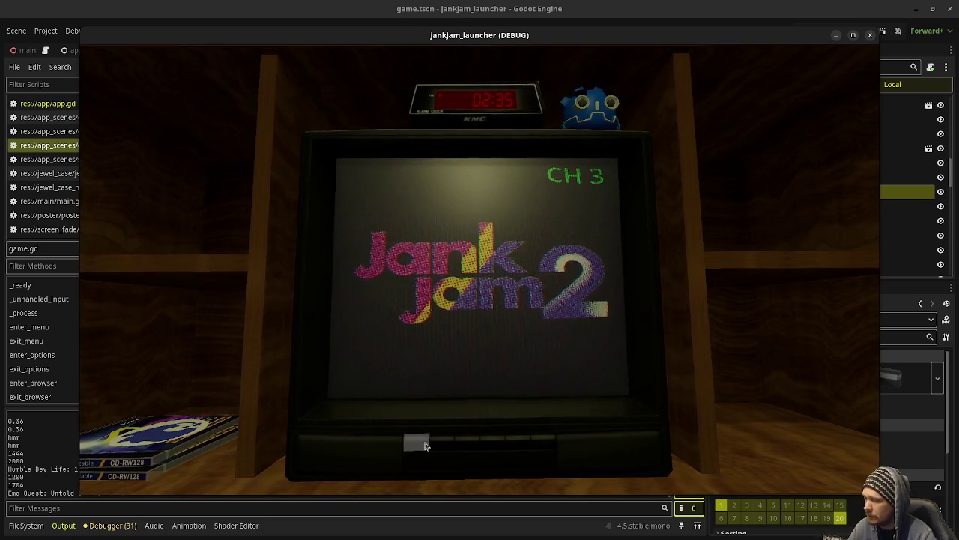
click(452, 439)
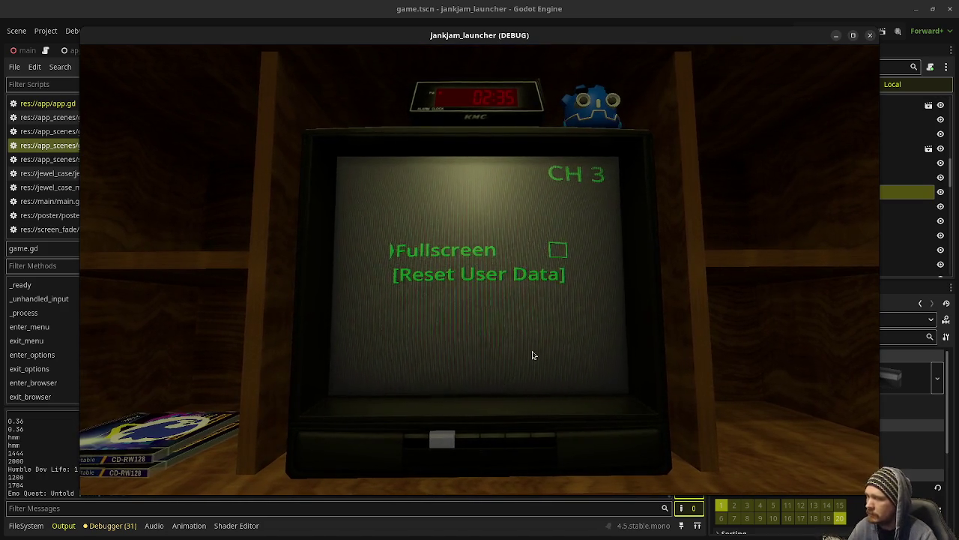
key(F8)
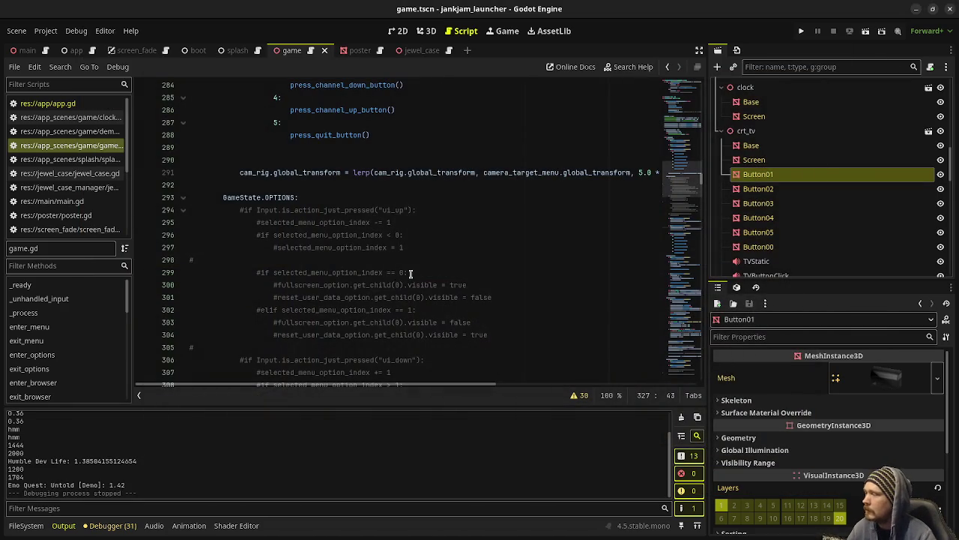
Rewrite the ui_left decrement as 'var index: int' assigned from a clampi call on index
scroll(411, 273, up, 4)
scroll(410, 277, down, 10)
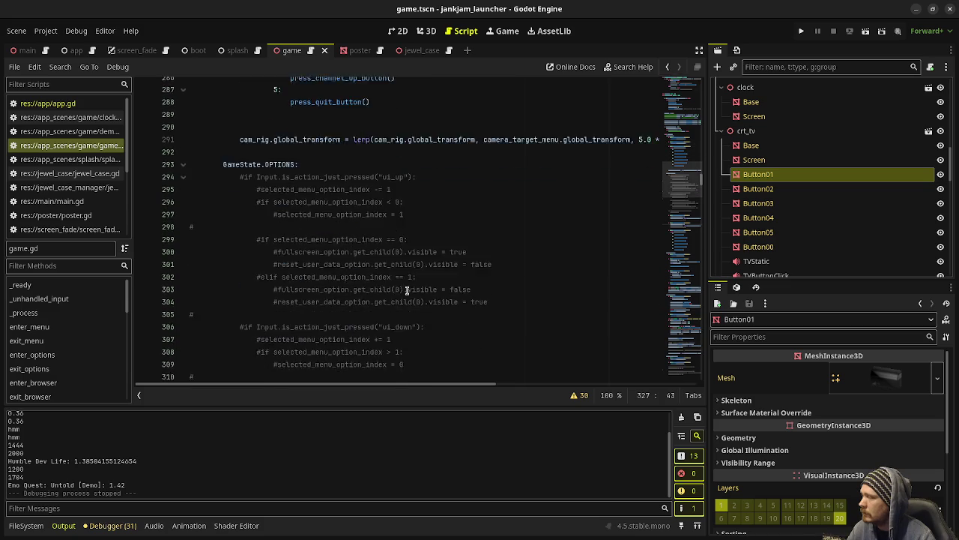
scroll(409, 284, down, 2)
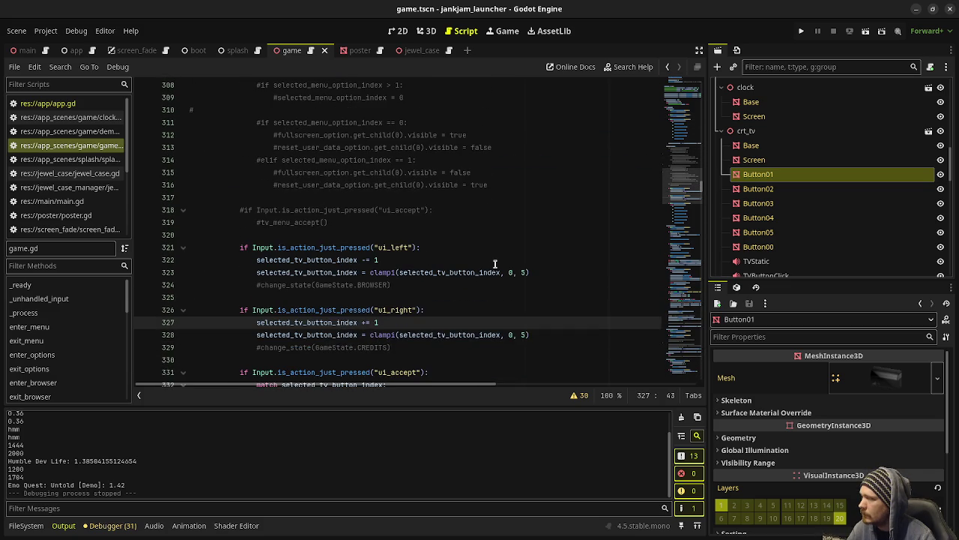
click(431, 246)
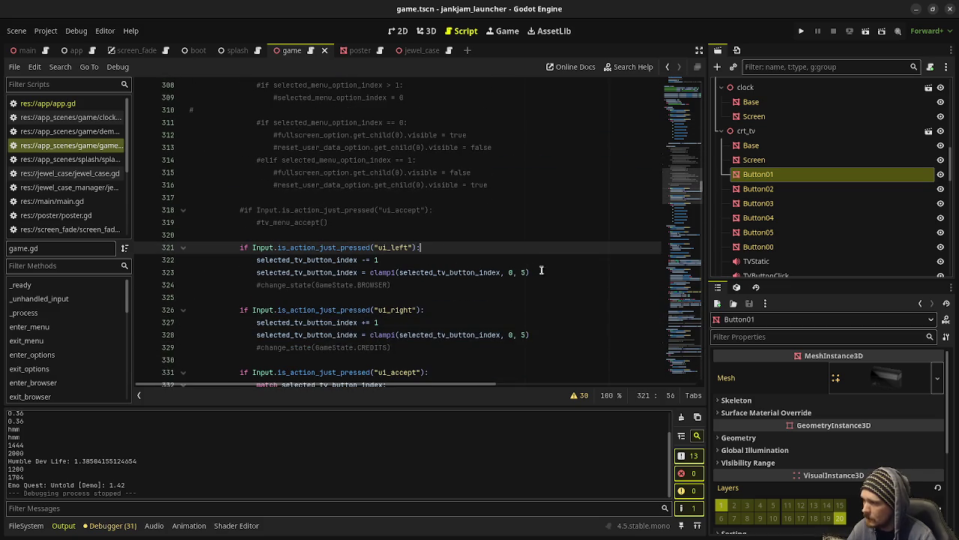
click(254, 259)
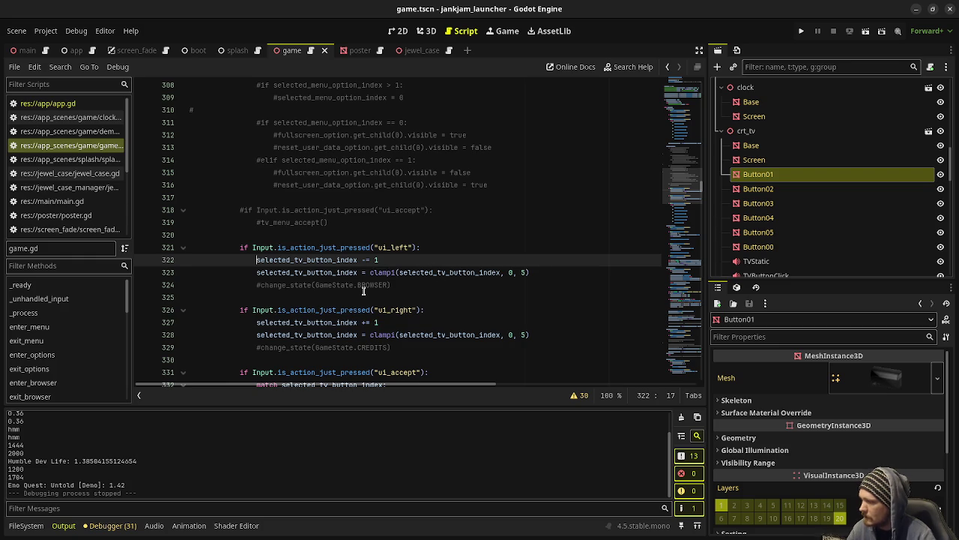
text(var )
text(index: int =)
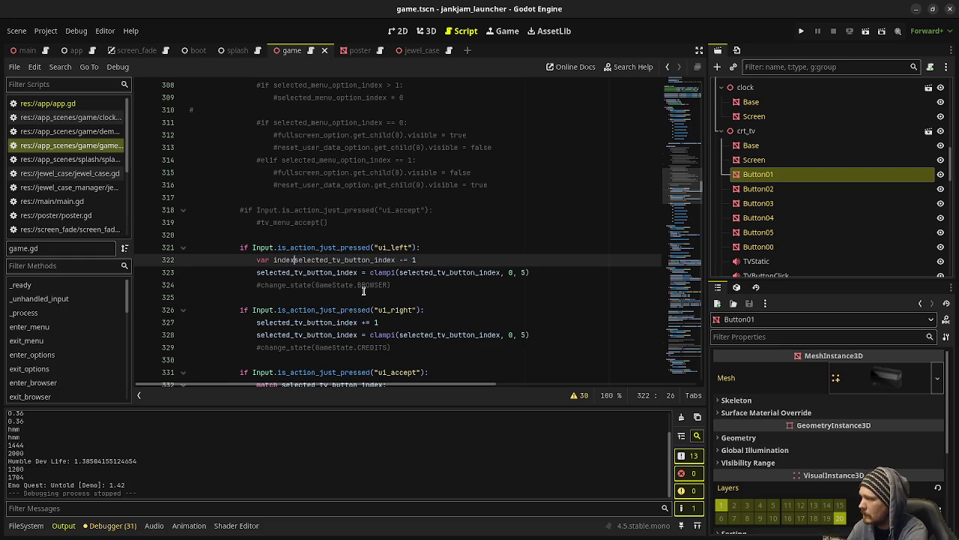
click(372, 198)
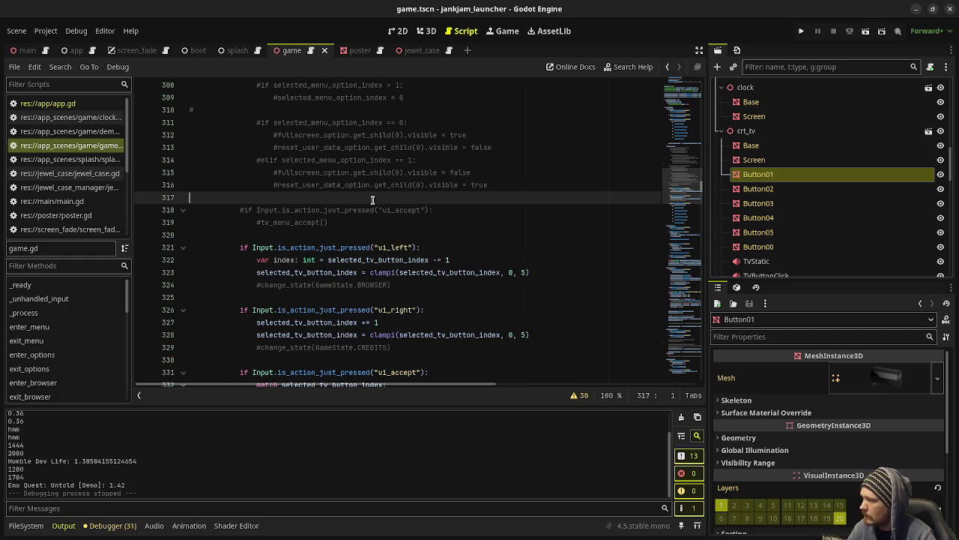
double_click(276, 260)
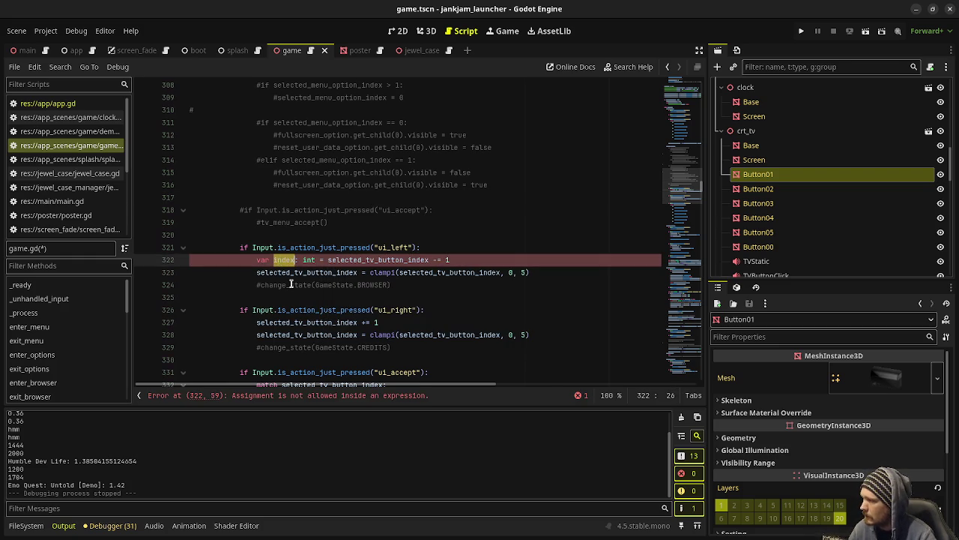
key(ctrl+c)
double_click(295, 273)
key(ctrl+v)
double_click(353, 272)
key(ctrl+v)
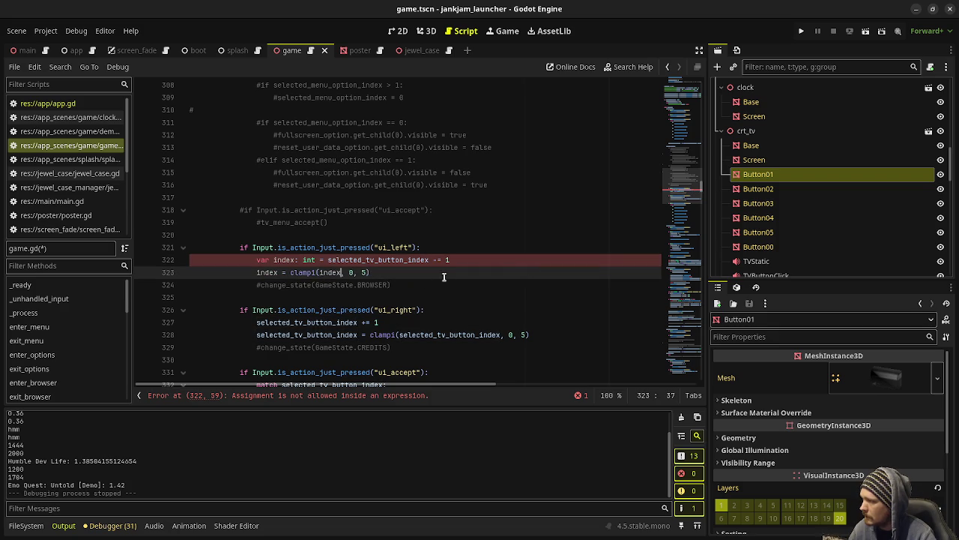
key(Return)
Add set_selected_tv_button_index(index) and turn the -= into a plain subtraction
text(set_selec)
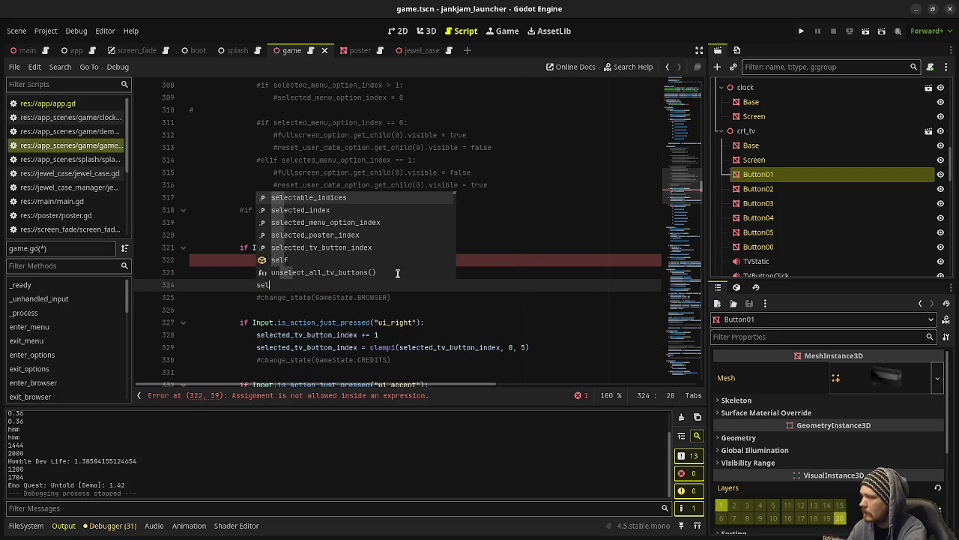
key(Return)
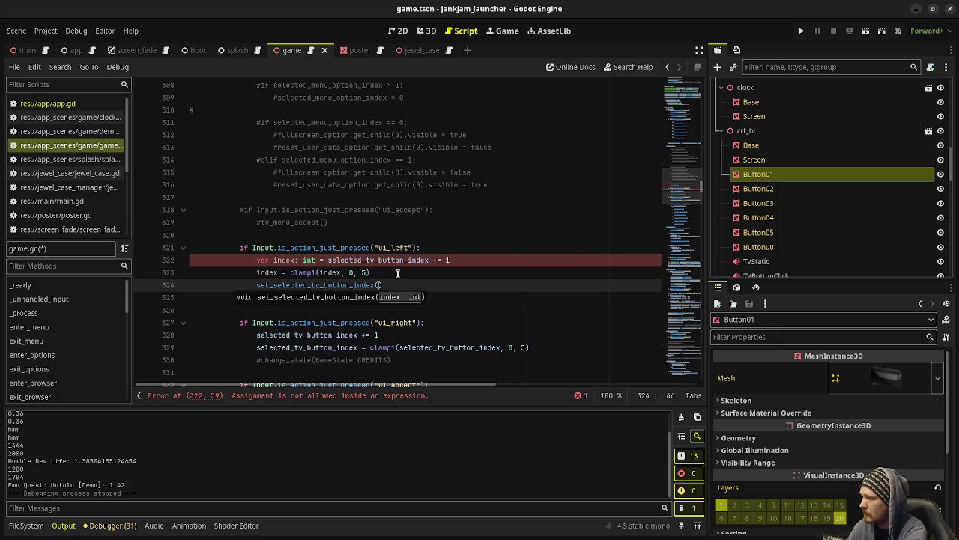
text(index)
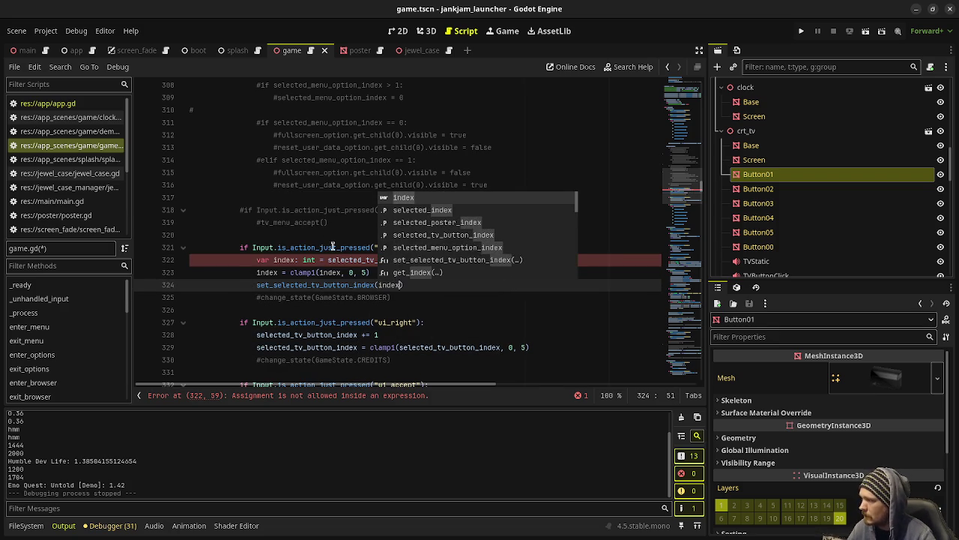
click(315, 210)
click(440, 260)
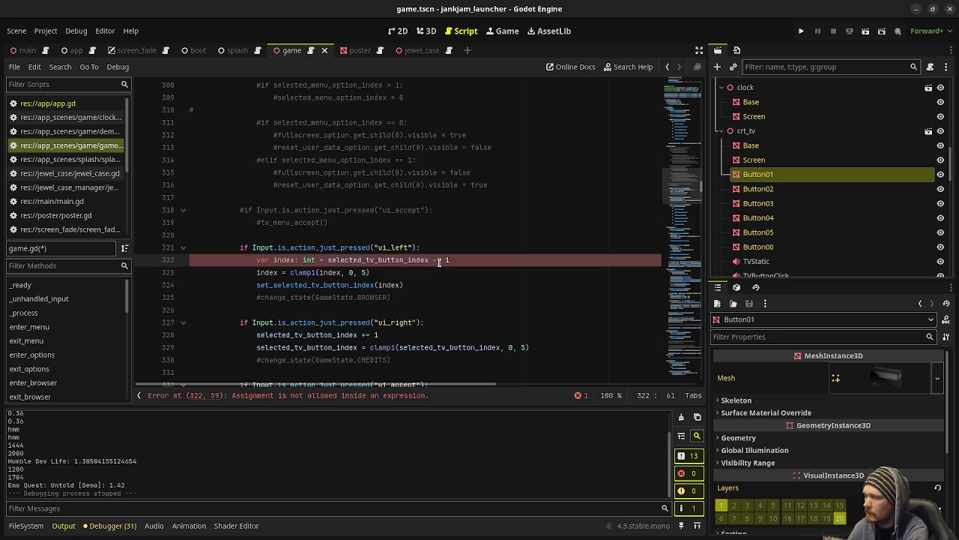
key(BackSpace)
Replace the old ui_right lines with a copy of the new ui_left lines, then save and run
mouse_move(403, 285)
mouse_down()
mouse_move(268, 272)
mouse_move(254, 260)
mouse_up()
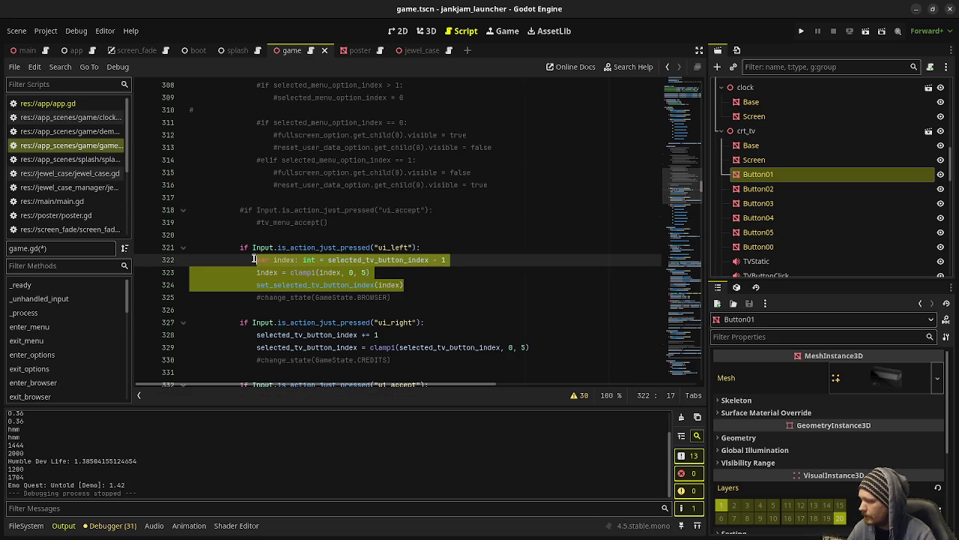
key(ctrl+c)
drag(541, 349, 257, 335)
key(ctrl+v)
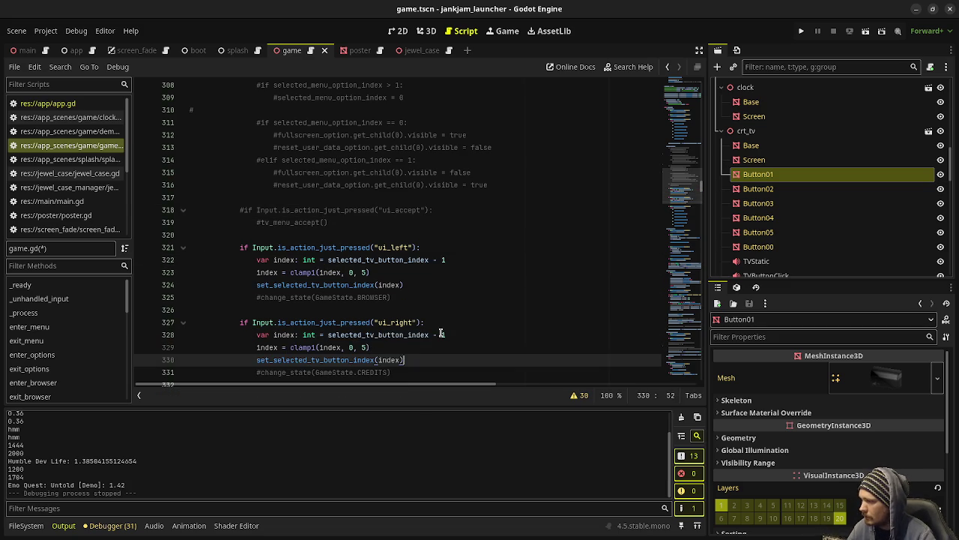
click(443, 335)
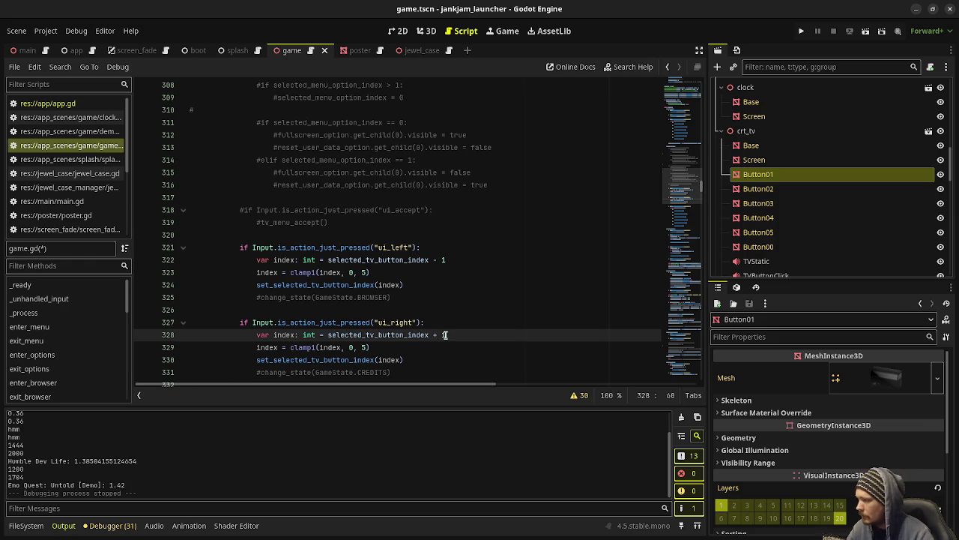
key(F5)
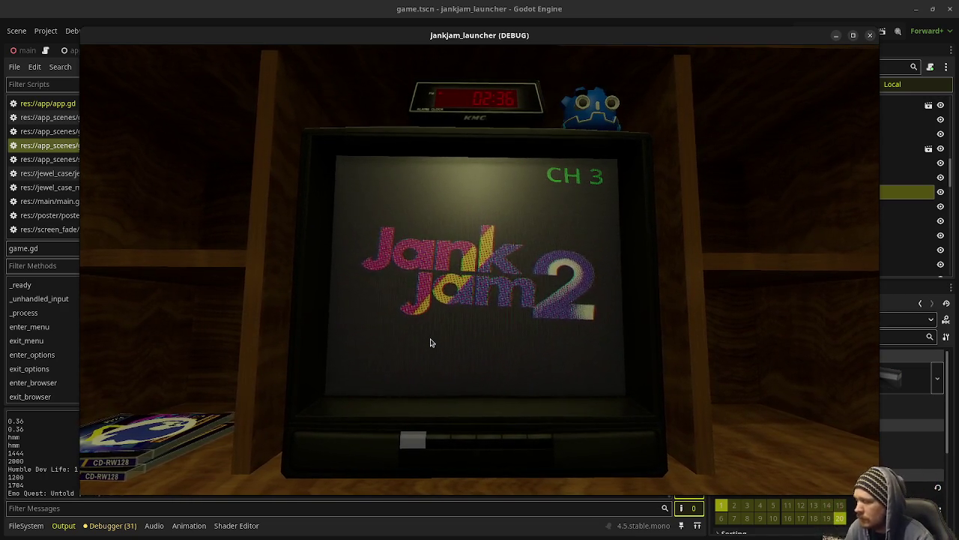
Test Right/Left TV navigation in the game, close it, and relaunch with F5
key(Right)
key(Left)
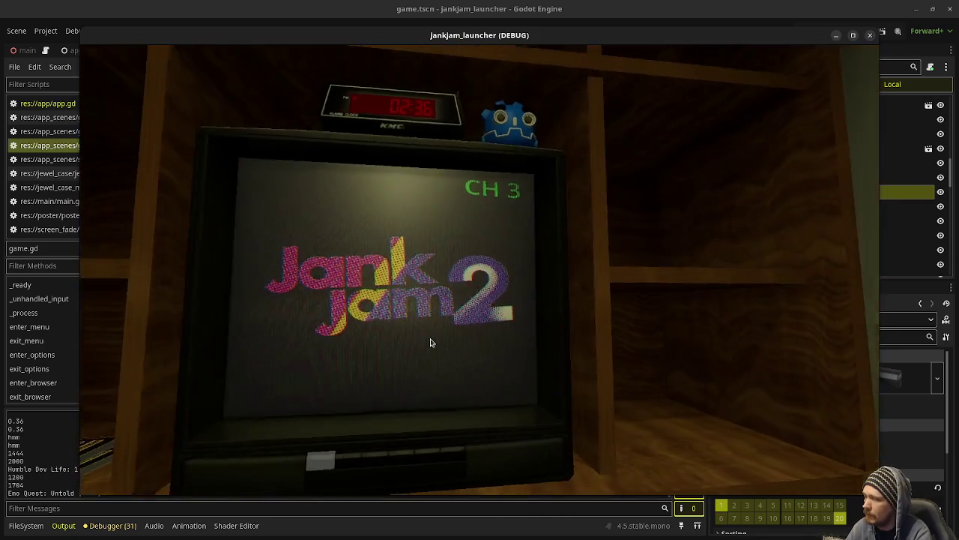
click(870, 35)
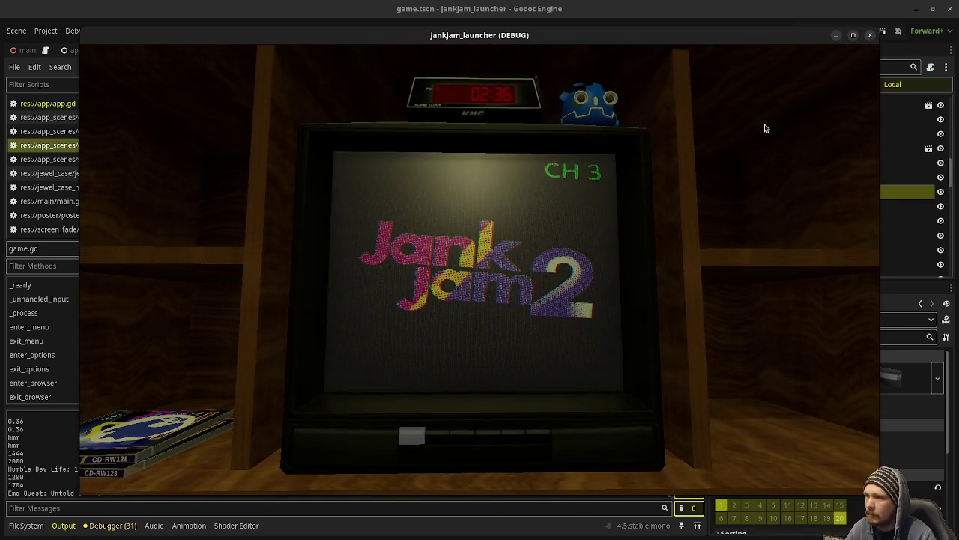
key(F5)
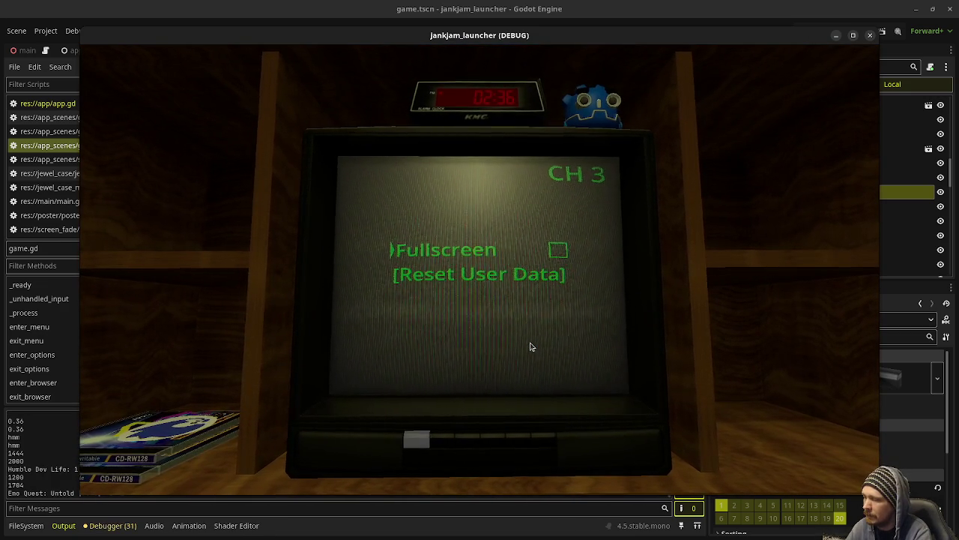
Leave the options menu for the title screen, retest Right/Left, and stop the game with F8
key(Down)
key(Up)
key(Down)
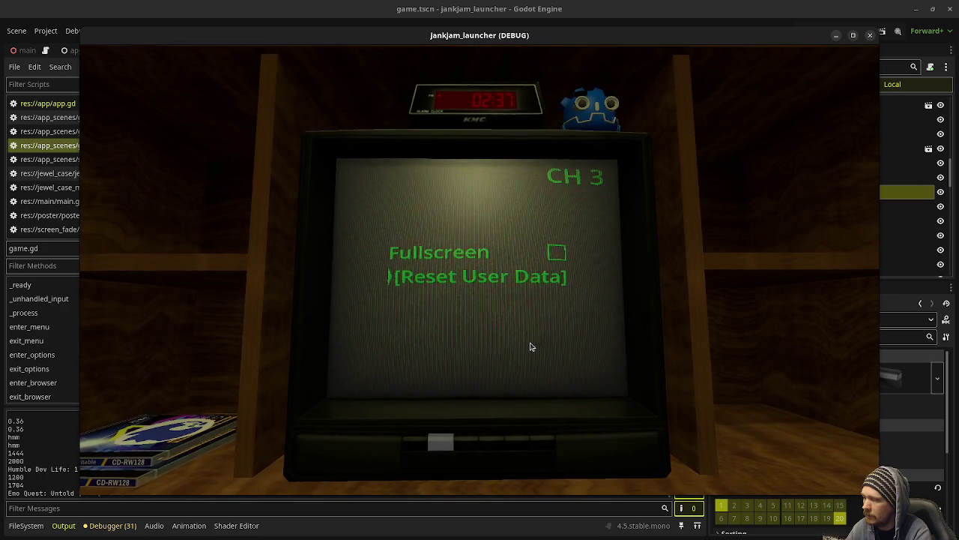
key(Return)
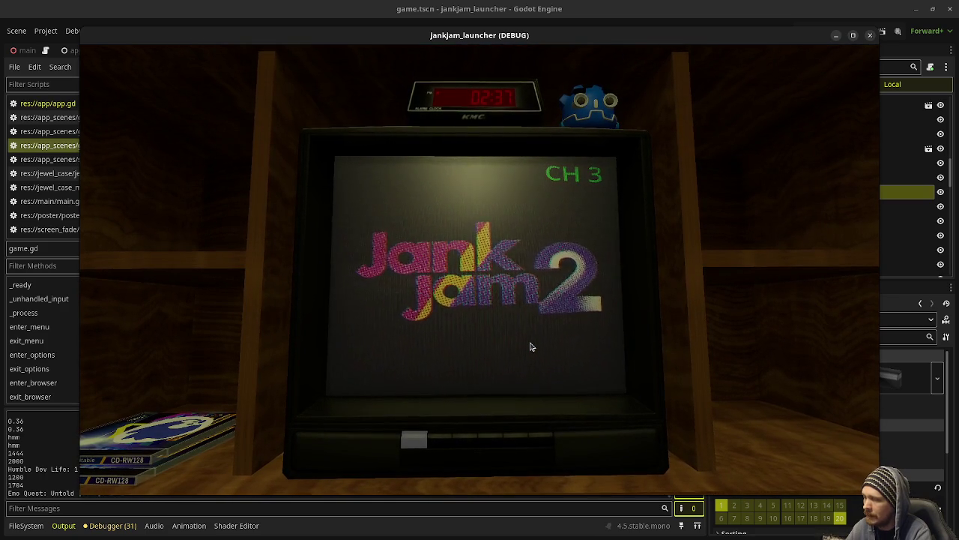
key(Right)
key(Left)
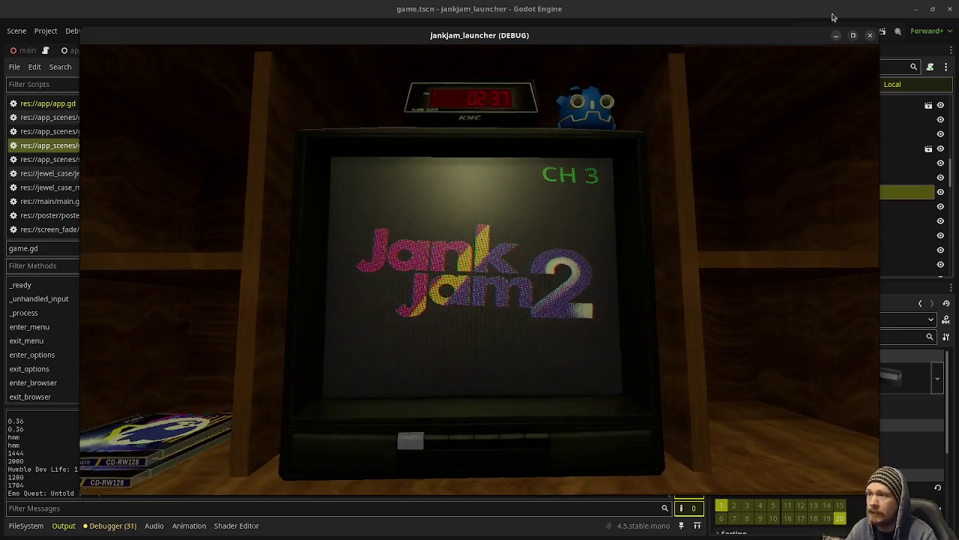
key(F8)
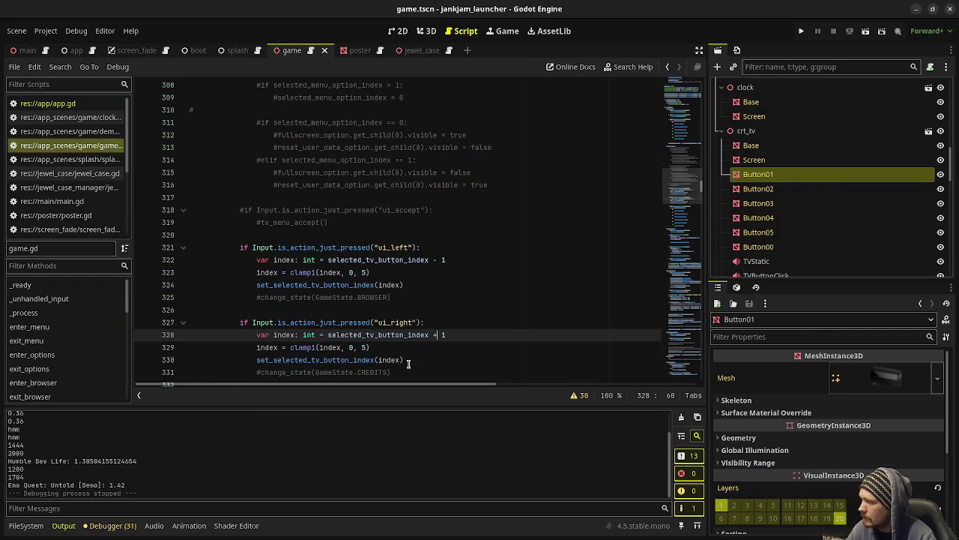
Paste the new ui_left/ui_right handlers into the MENU state and comment out the old ones
scroll(407, 362, down, 1)
drag(400, 337, 241, 208)
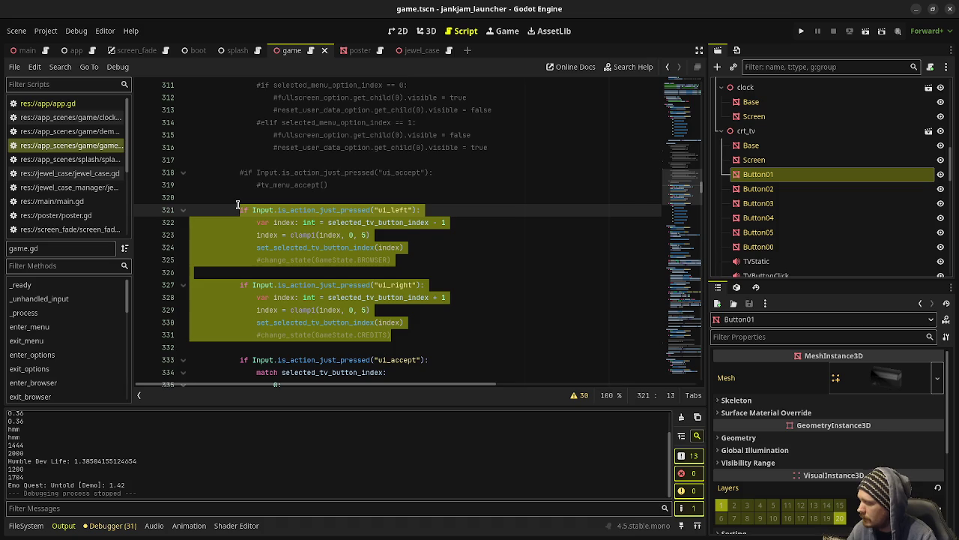
scroll(353, 235, up, 15)
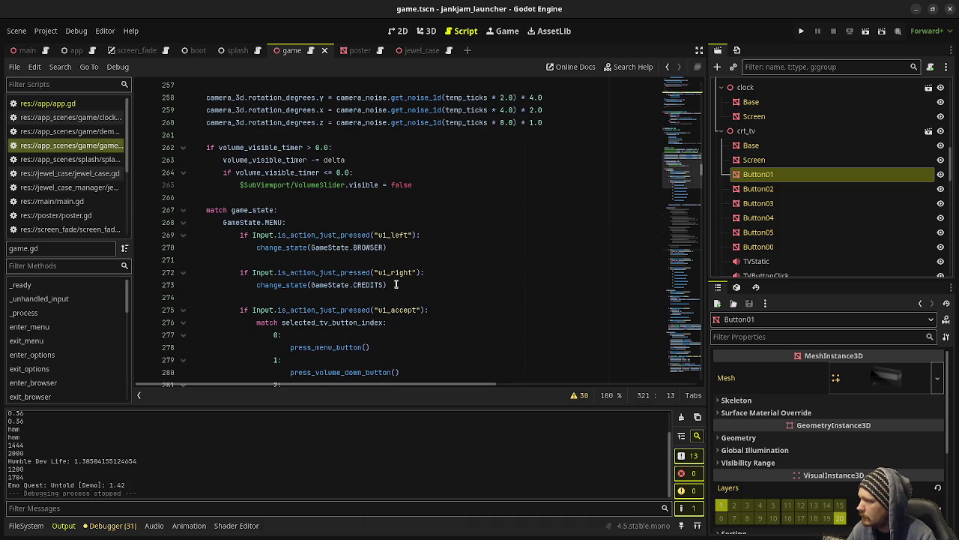
click(397, 285)
key(Return)
key(Return)
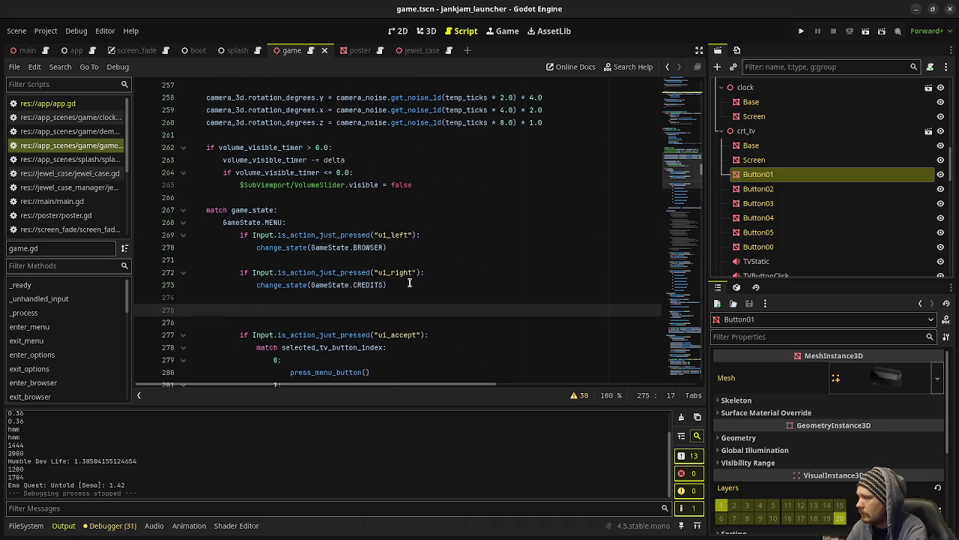
key(ctrl+v)
drag(396, 228, 241, 175)
key(ctrl+k)
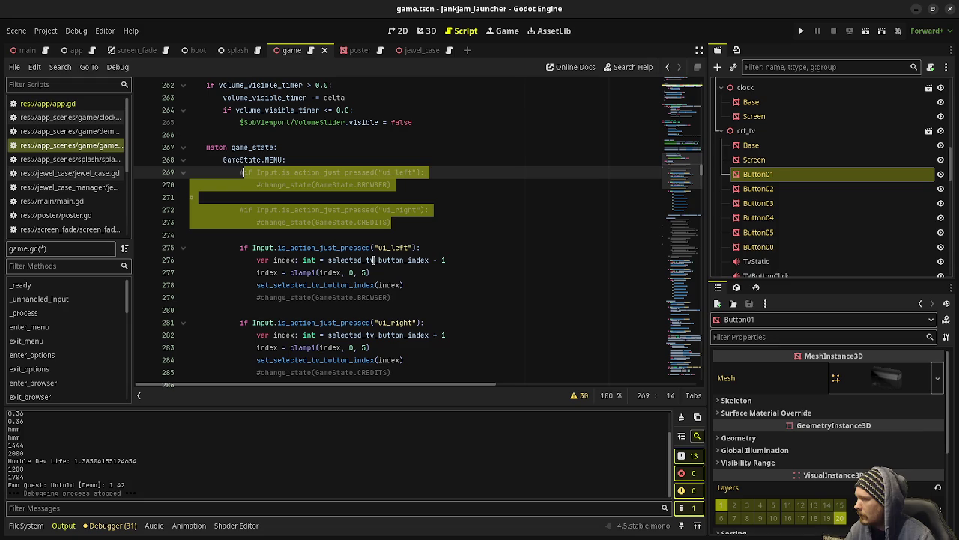
In ui_left, add 'if selected_tv_button_index == 0:' calling change_state(GameState.BROWSER)
click(445, 248)
key(Return)
text(if )
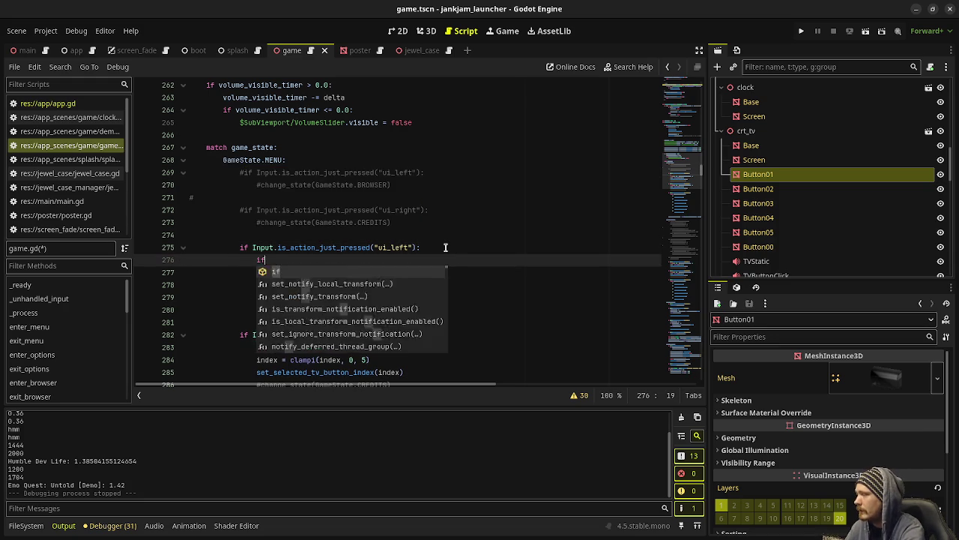
text(index )
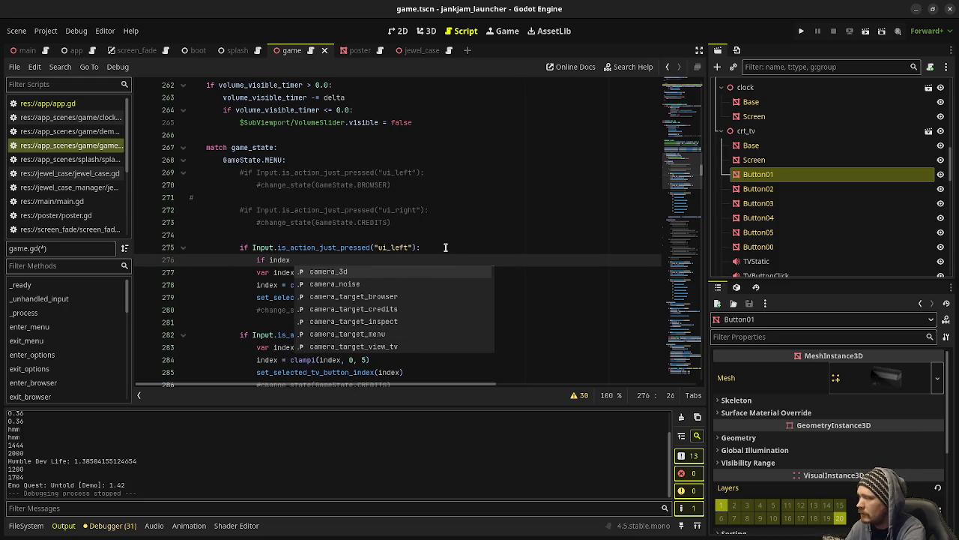
text(== )
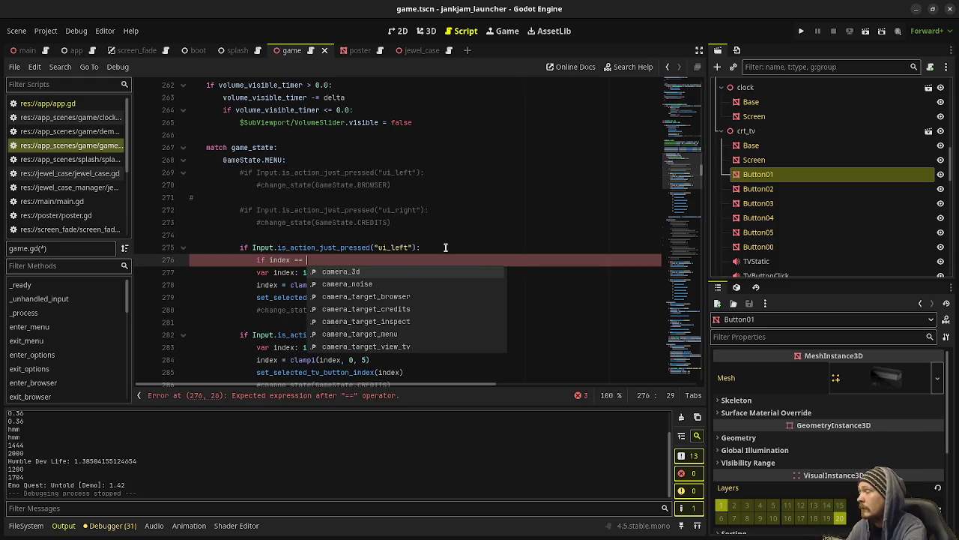
text(0)
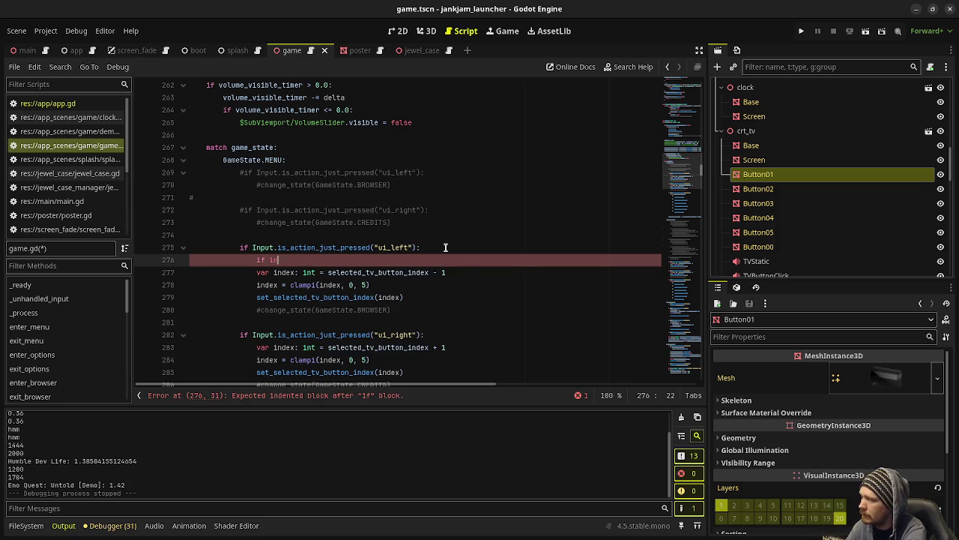
text(selected_tv_i)
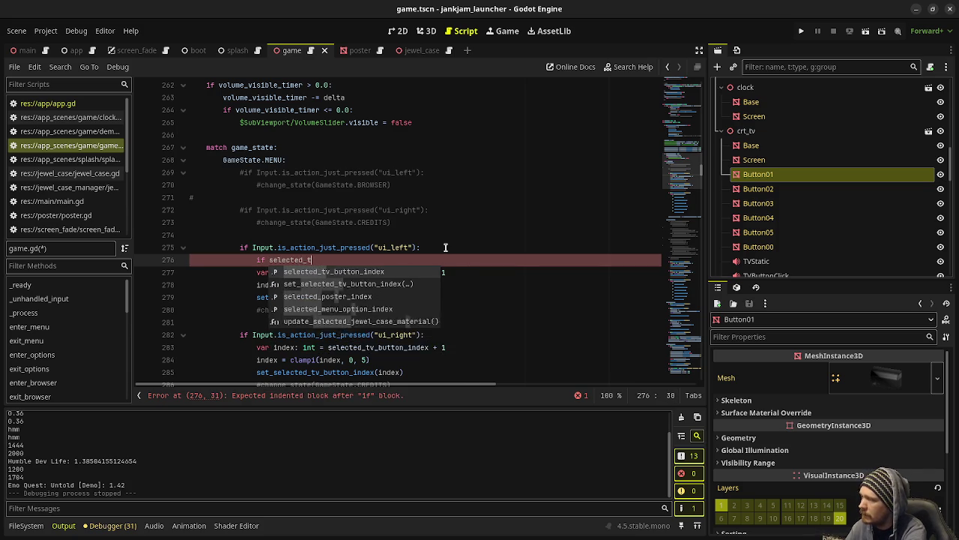
key(Return)
text(== 0:)
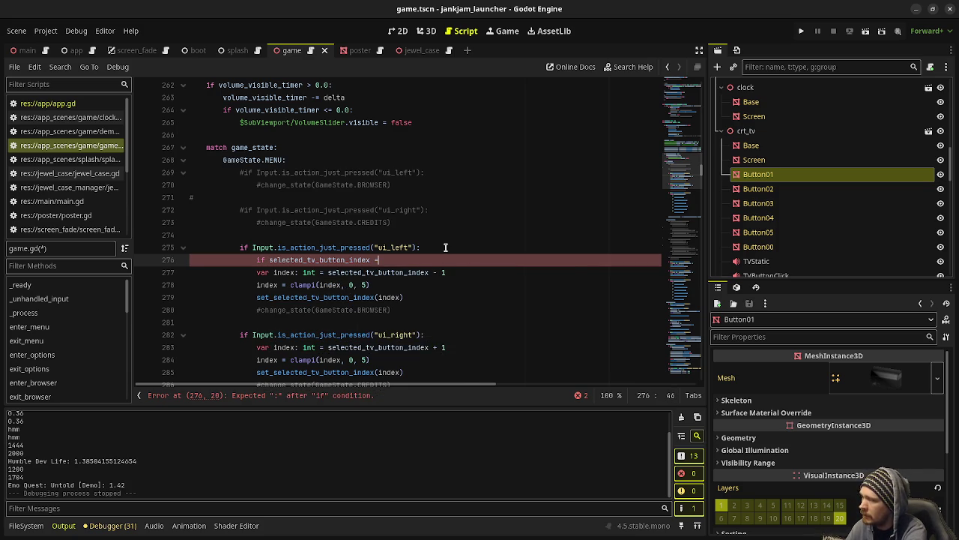
key(Return)
text(c)
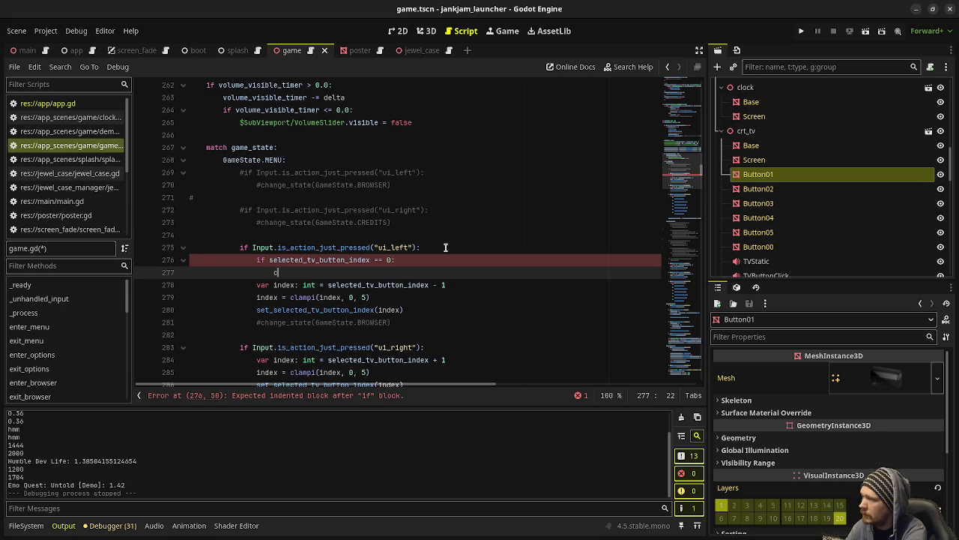
text(hange_state(GameState.)
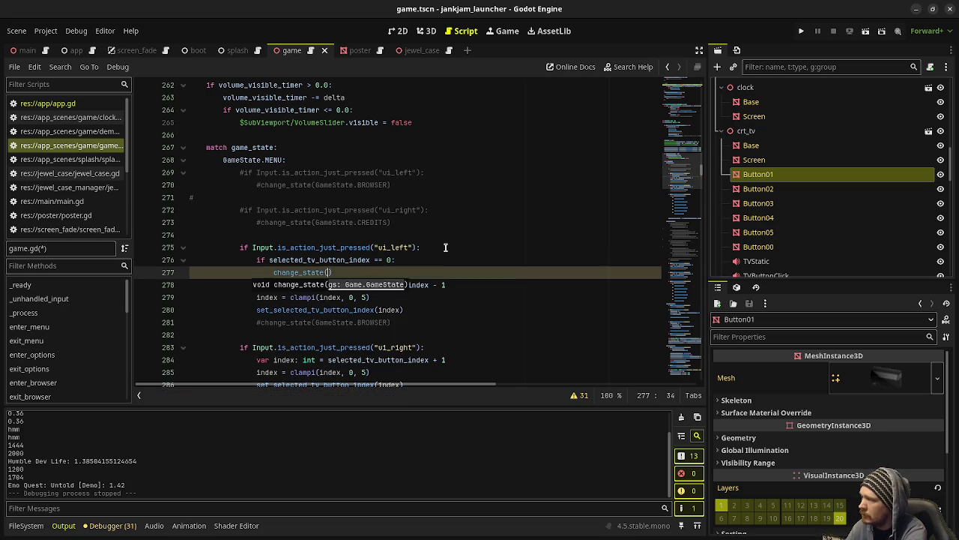
text(BROWSER))
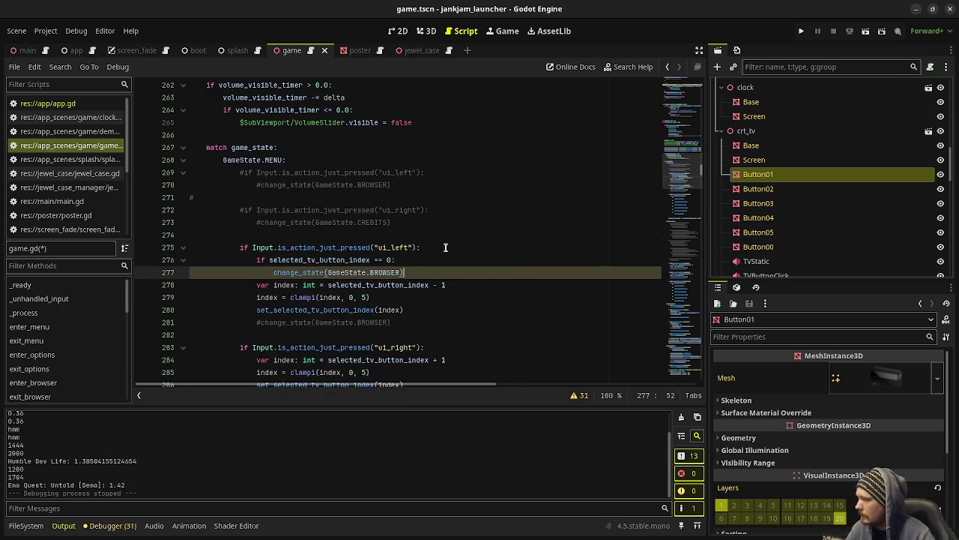
Add an else: and indent the three index-stepping lines under it
key(Return)
key(BackSpace)
text(else:)
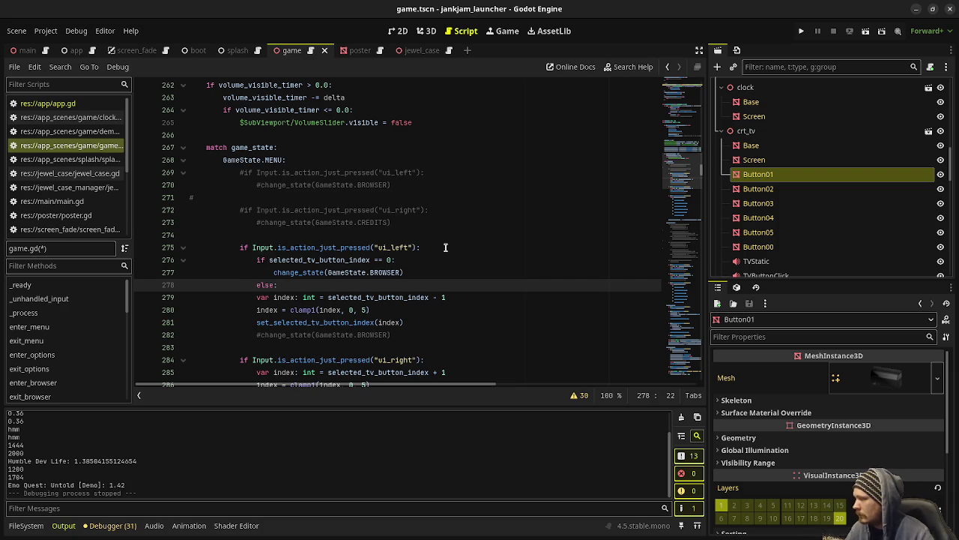
drag(257, 297, 267, 323)
key(Tab)
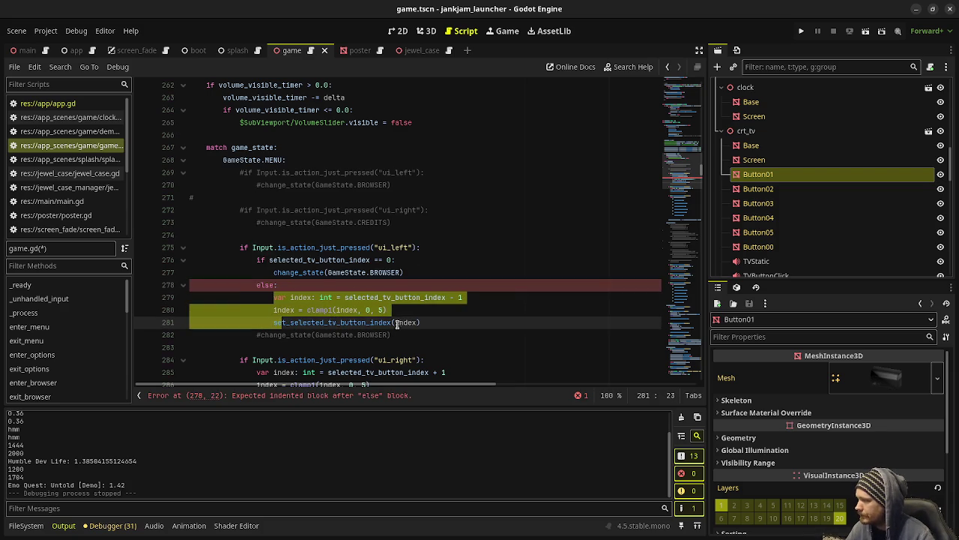
scroll(440, 323, down, 2)
click(436, 286)
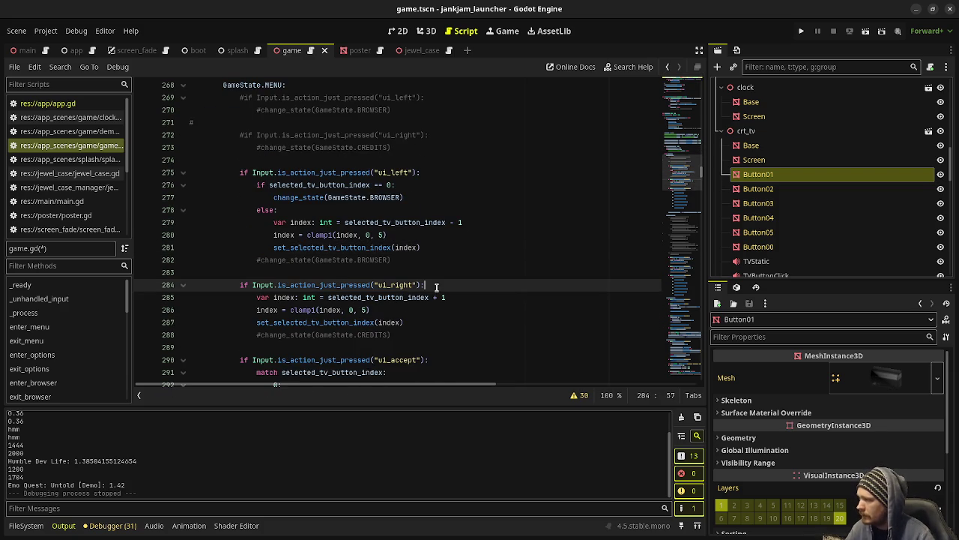
In ui_right, add 'if selected_tv_button_index == 5:' calling change_state(GameState.CREDITS)
key(Return)
text(f selecte)
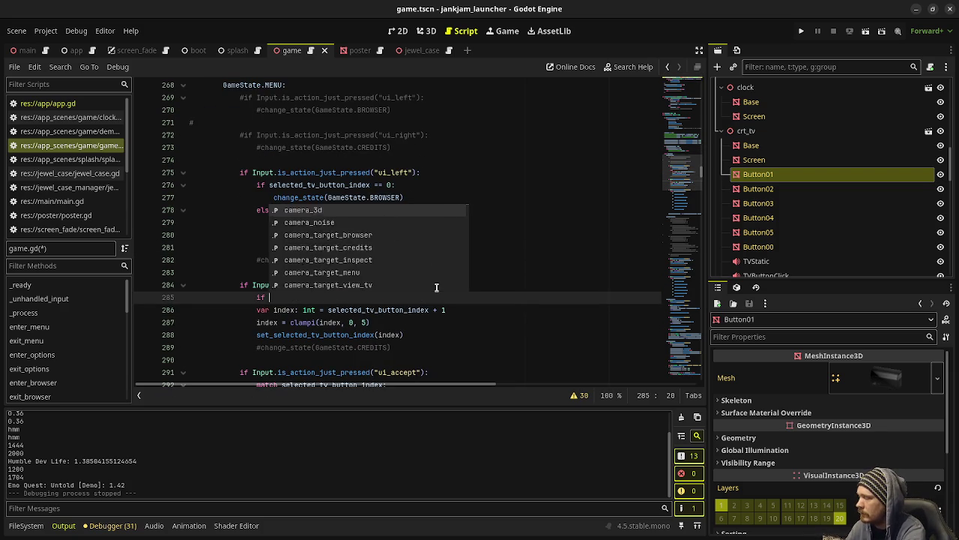
key(Down)
key(Down)
key(Down)
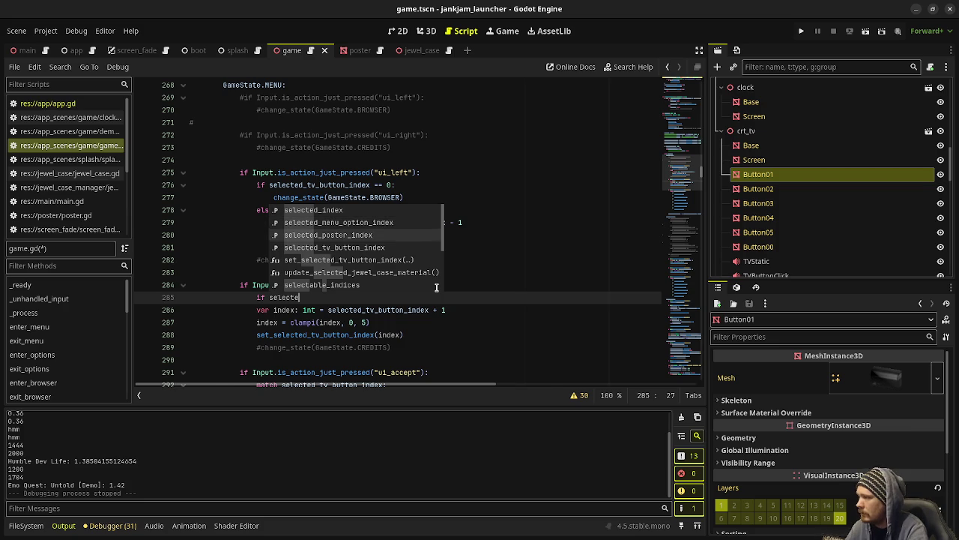
key(Return)
text(= 5:)
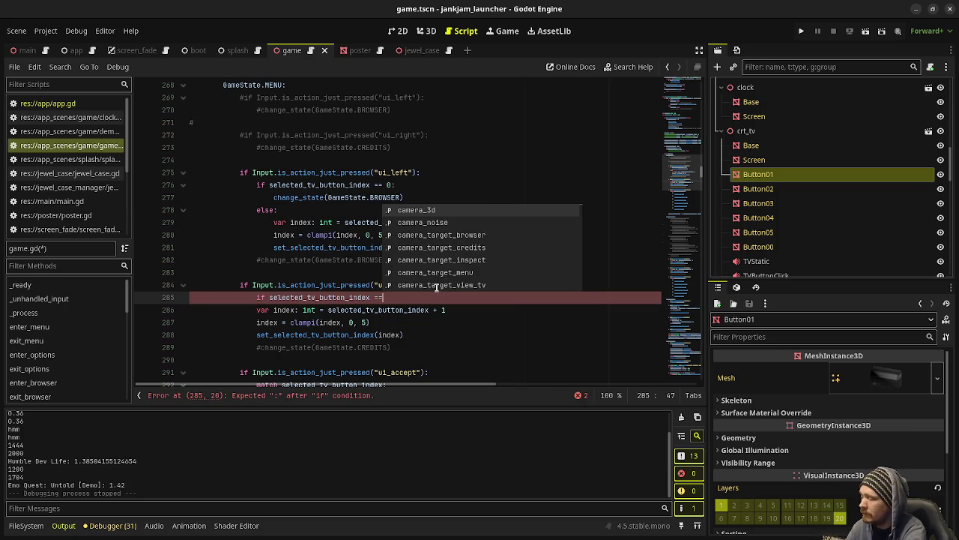
key(Return)
text(chang)
key(Return)
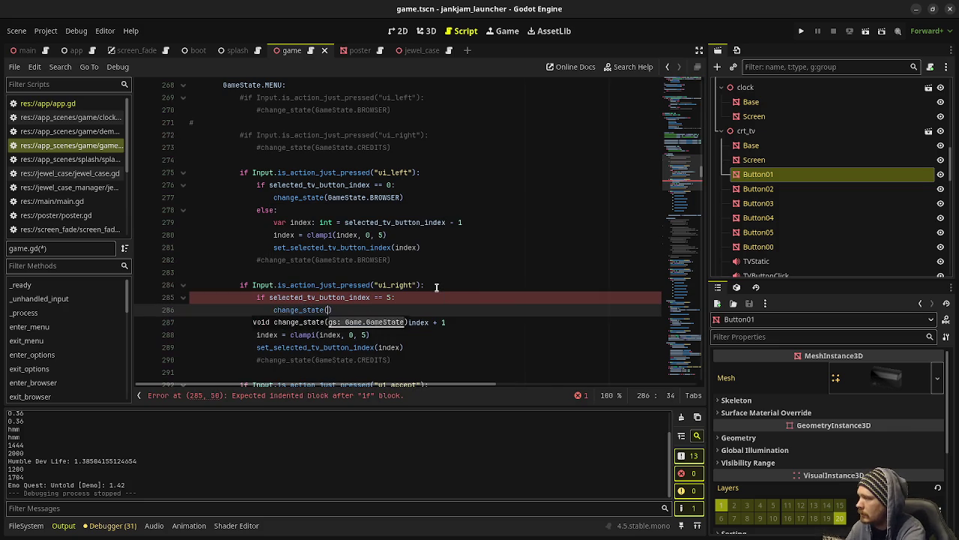
text(GameState.C)
key(Return)
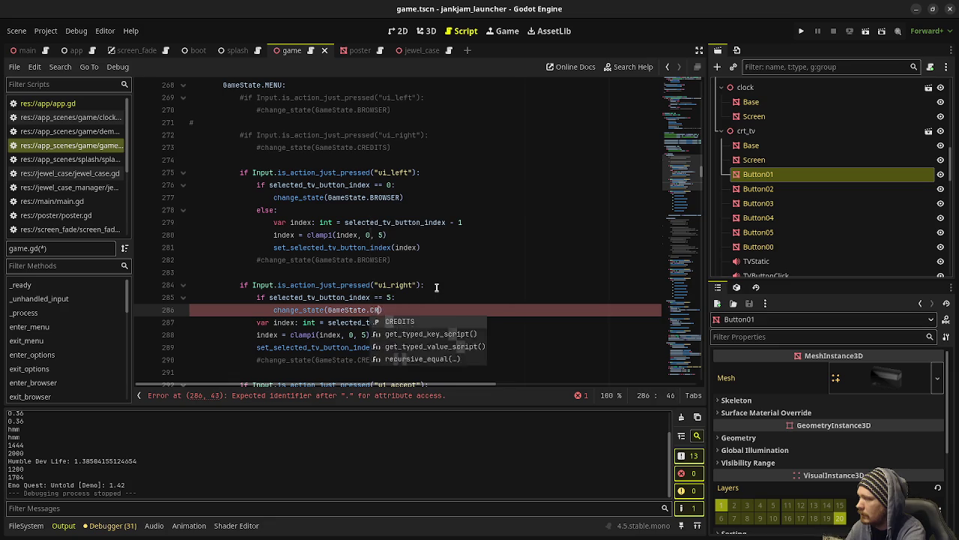
key(End)
Add an else: over the indented increment lines, save the script, and run the project
key(Return)
text(lse:)
drag(256, 334, 409, 363)
key(Tab)
click(375, 334)
key(ctrl+s)
key(F5)
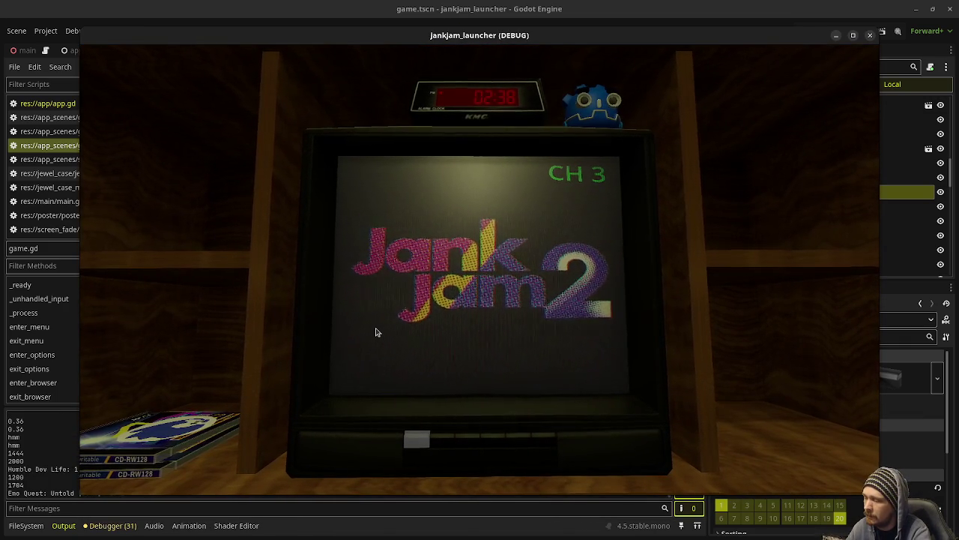
Arrow past both TV button ends to check the view swings to the CD cases and poster, then close the game
key(Left)
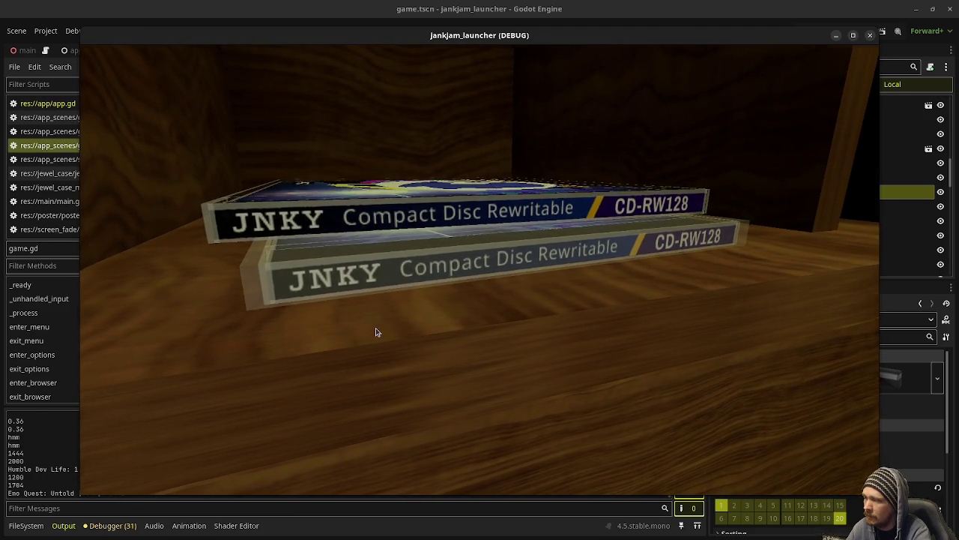
key(Right)
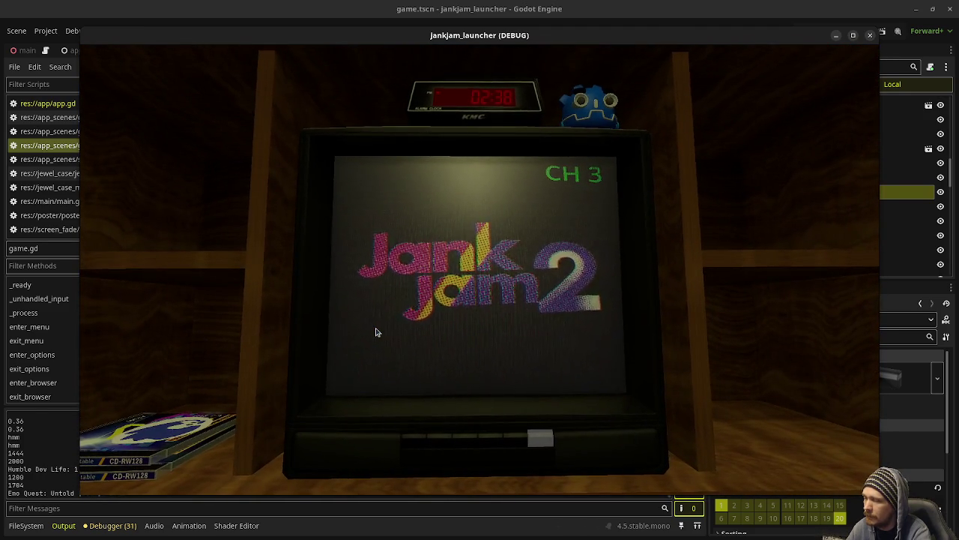
key(Right)
key(Left)
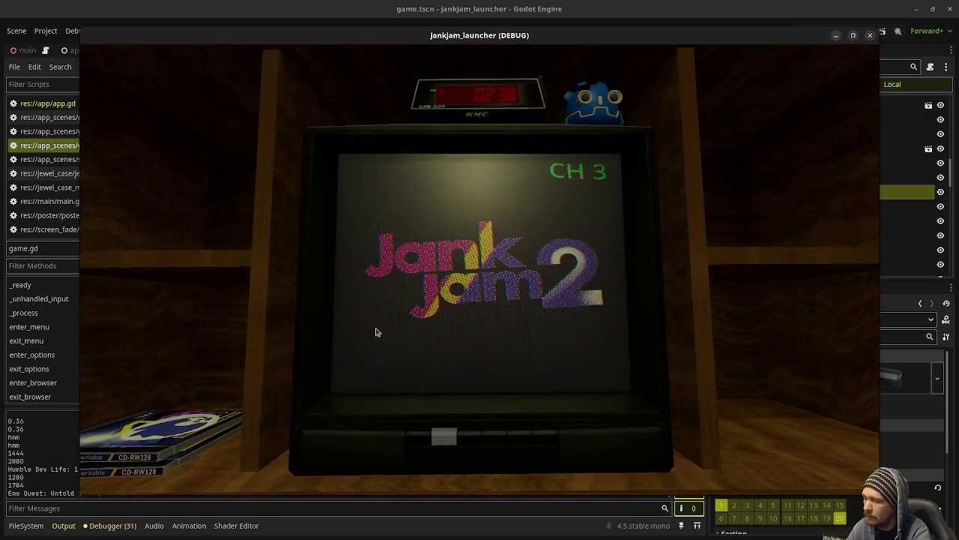
key(Left)
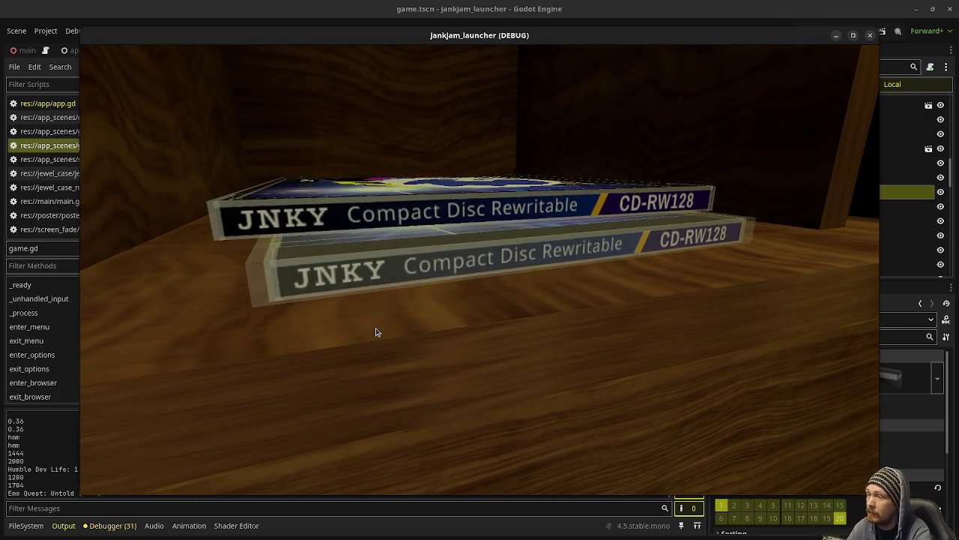
key(Right)
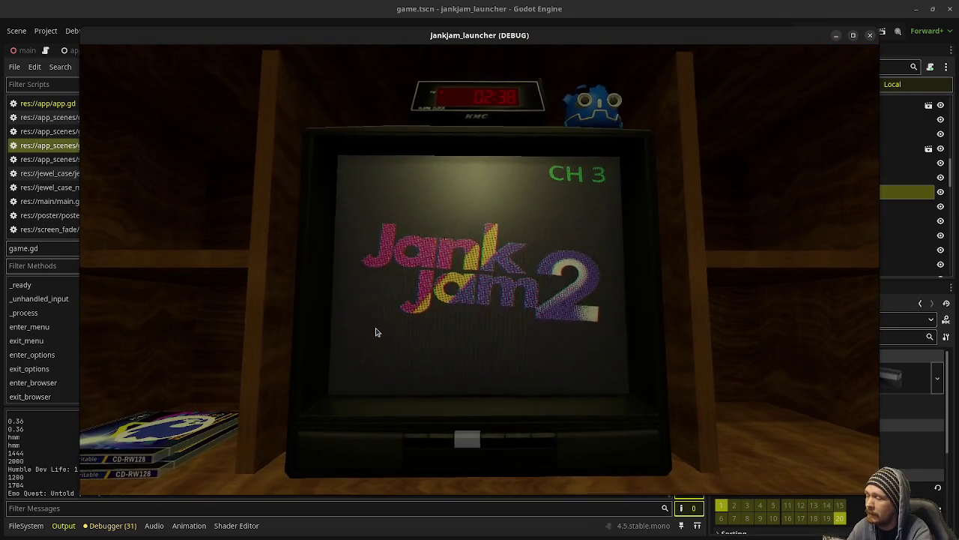
click(870, 35)
Delete the '# KEYBOARD' to-do lines at the top of game.gd, save, and run the project
scroll(435, 245, up, 20)
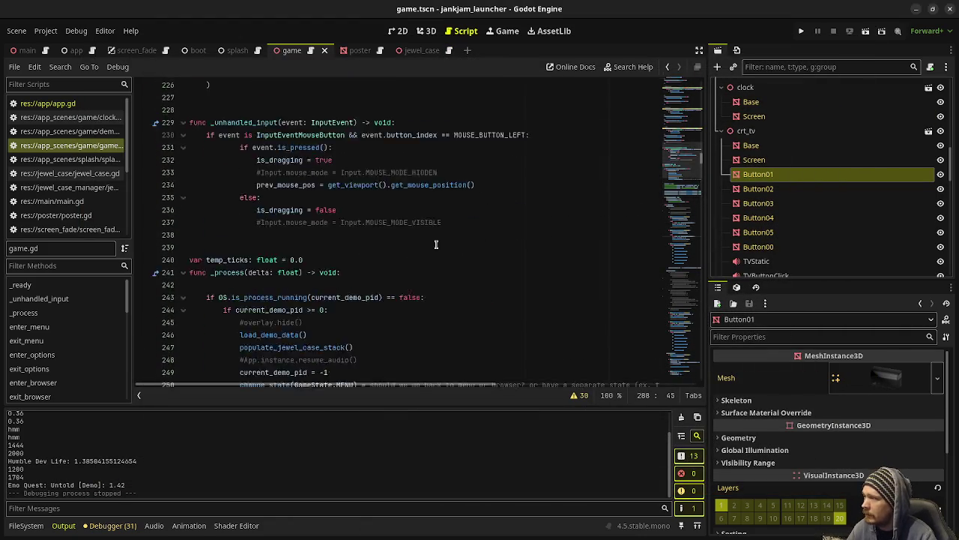
scroll(435, 244, up, 20)
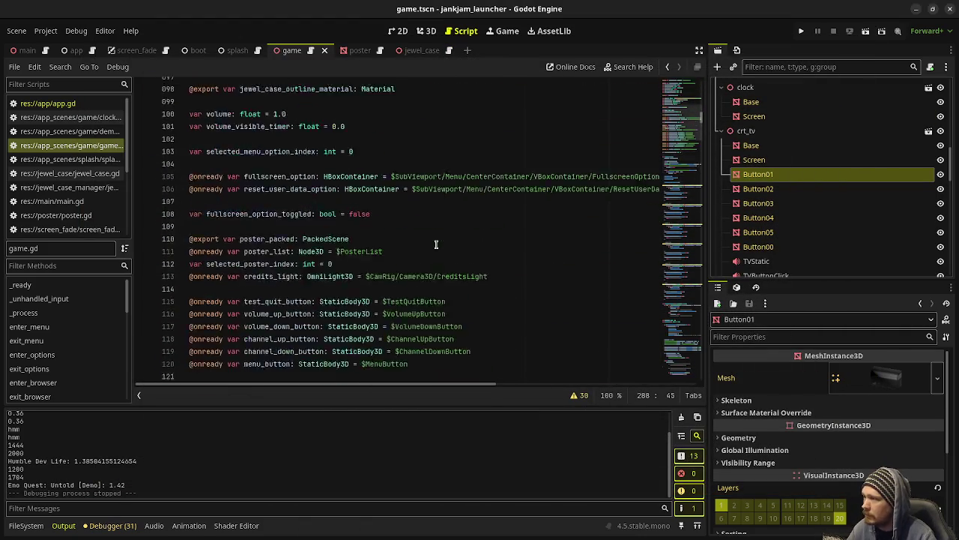
scroll(380, 248, down, 5)
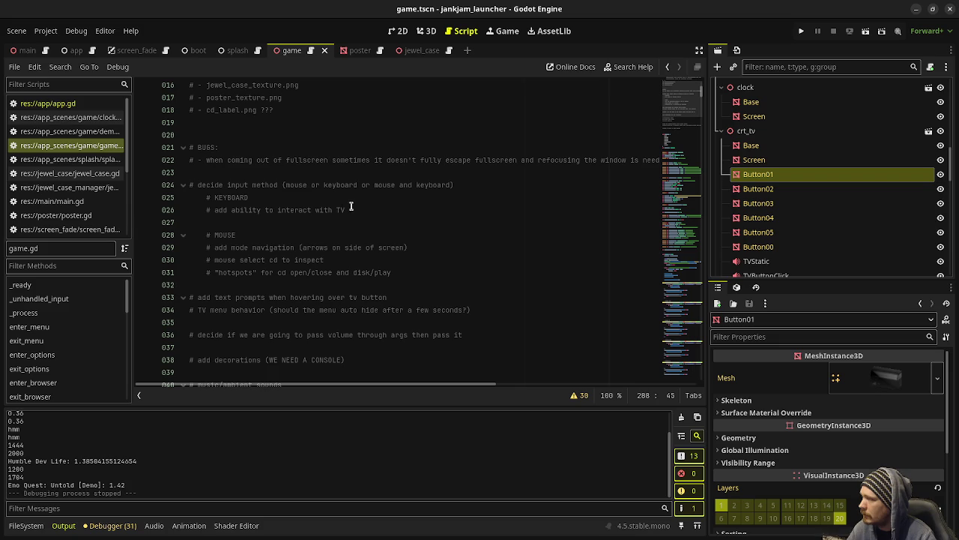
click(353, 207)
drag(353, 207, 475, 185)
key(Delete)
key(Delete)
key(ctrl+s)
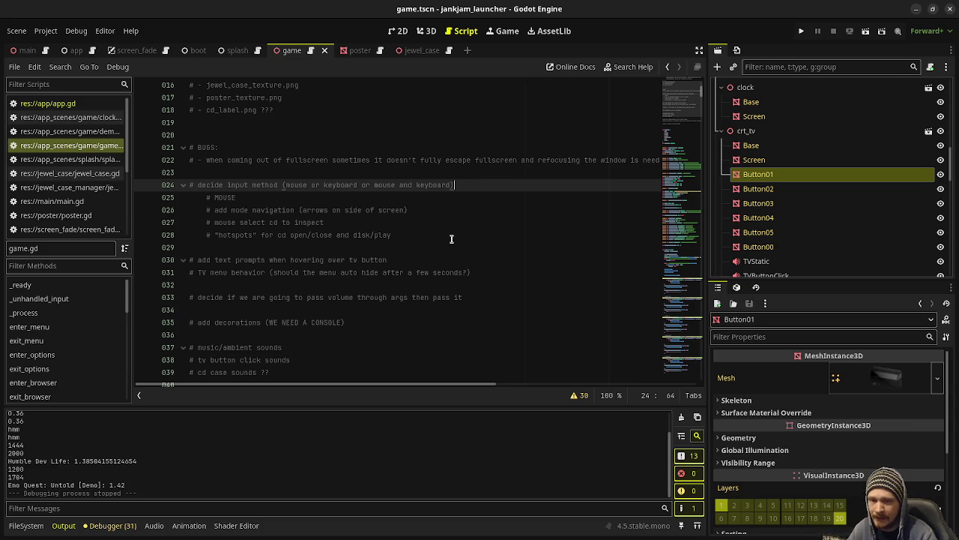
click(801, 32)
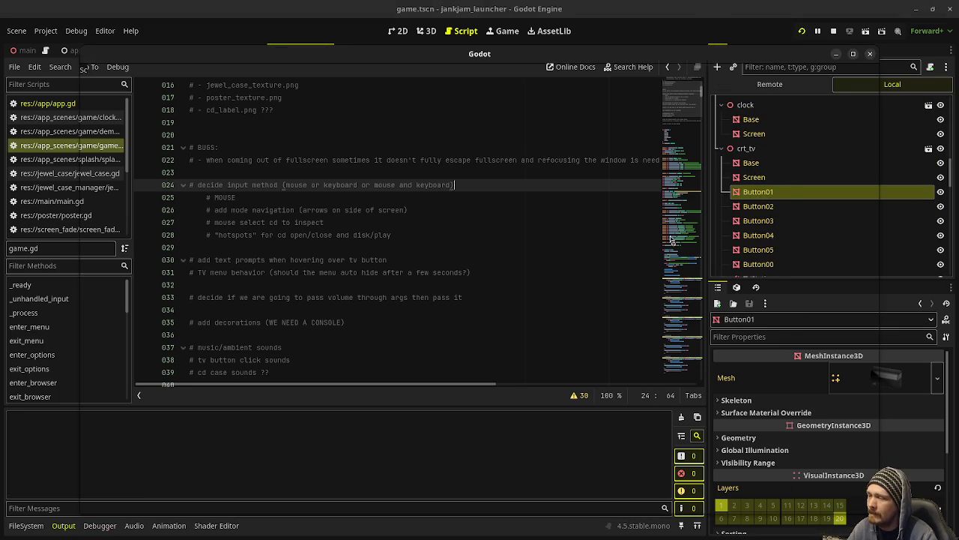
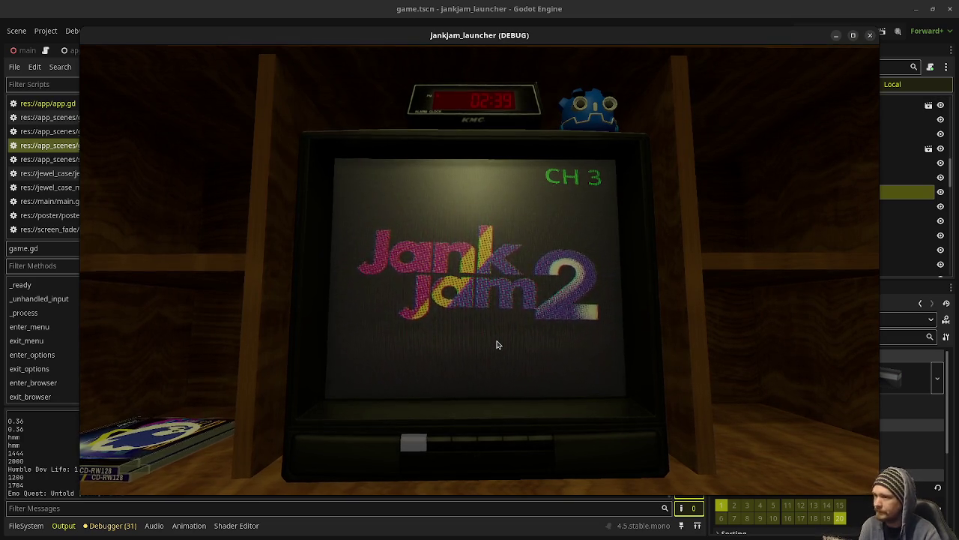
Stop the running game and highlight the mode-navigation and CD-inspection notes in game.gd
click(870, 35)
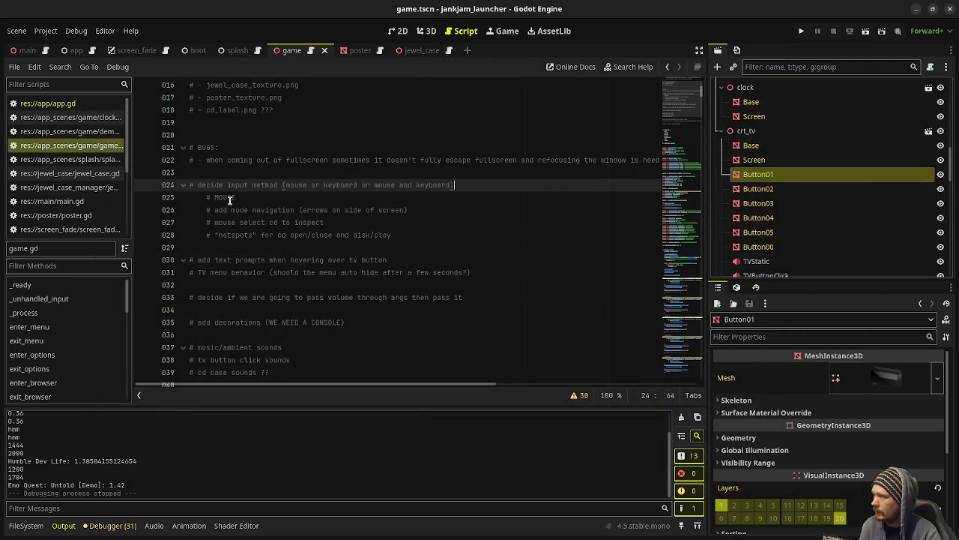
drag(217, 210, 349, 212)
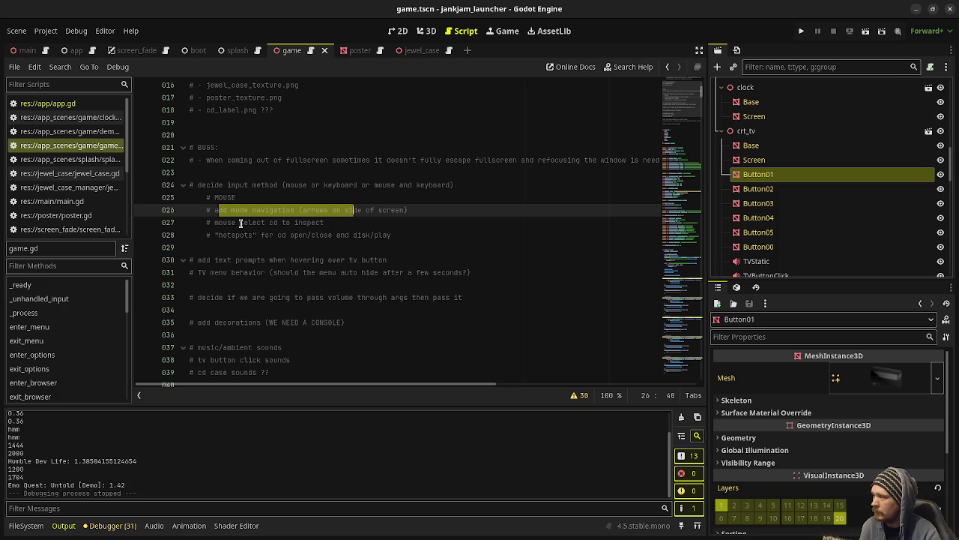
drag(240, 223, 314, 225)
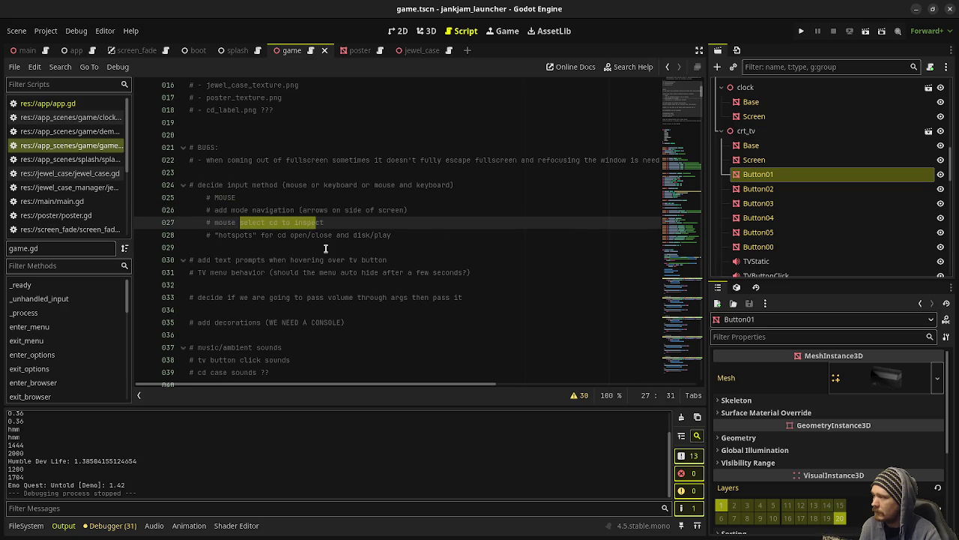
Relaunch the project, cycle the camera across shelf, poster, CD cases and TV, then stop it
click(801, 31)
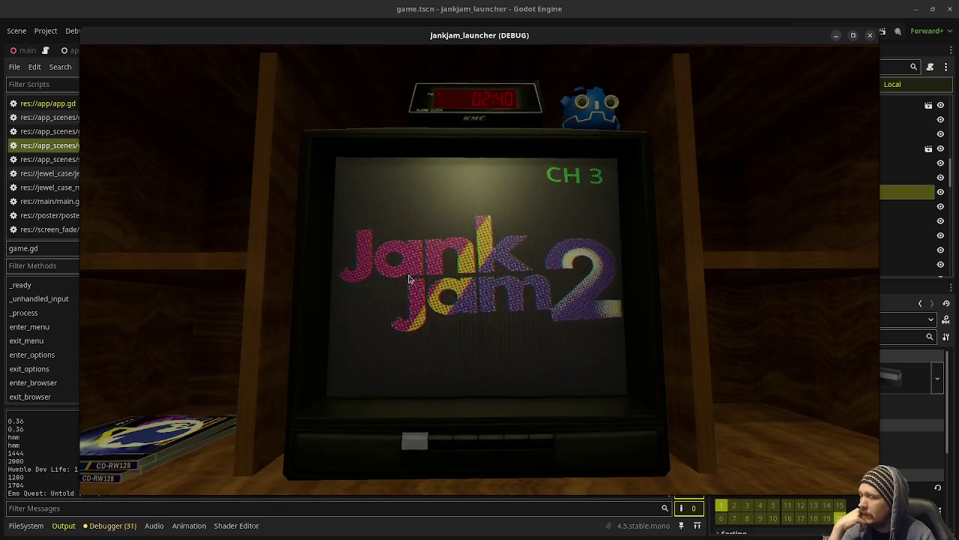
key(Right)
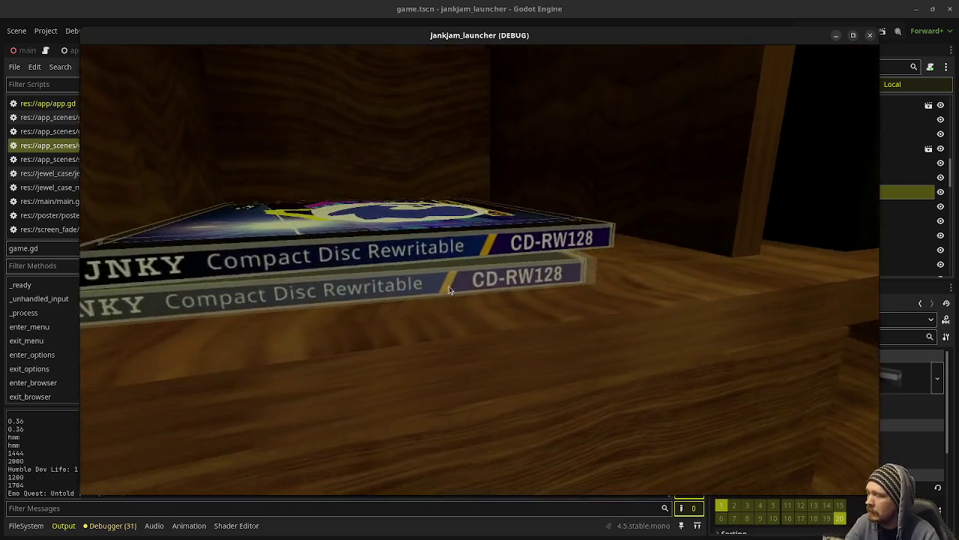
key(Left)
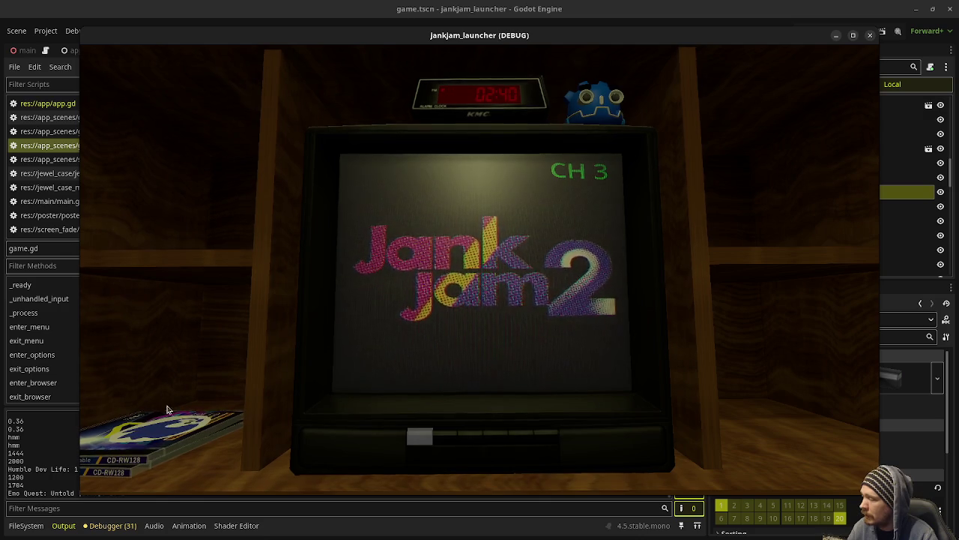
click(449, 368)
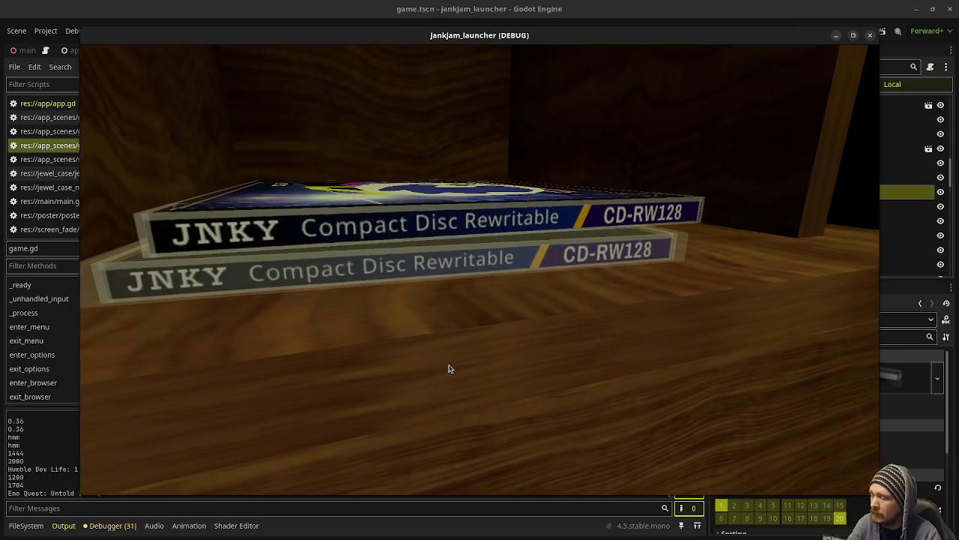
click(448, 368)
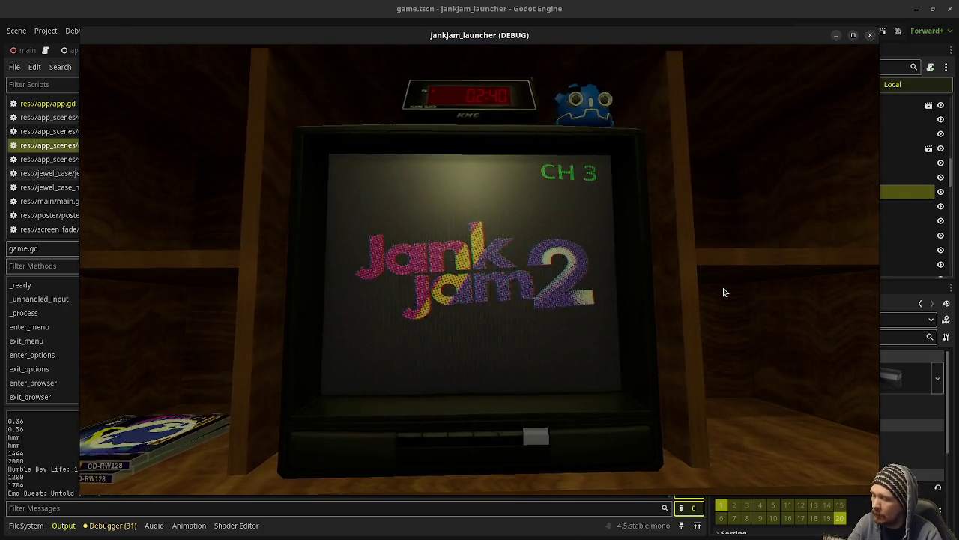
click(724, 292)
click(724, 288)
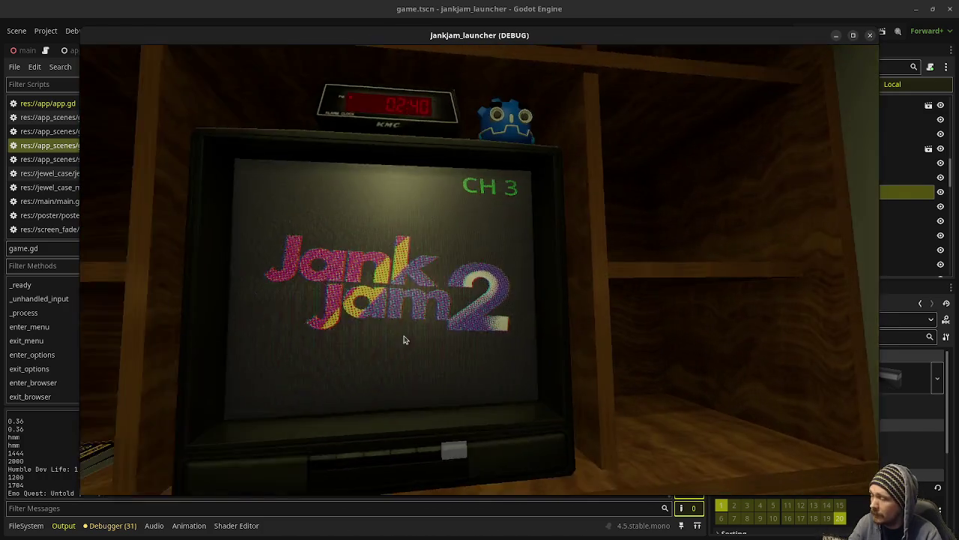
key(F8)
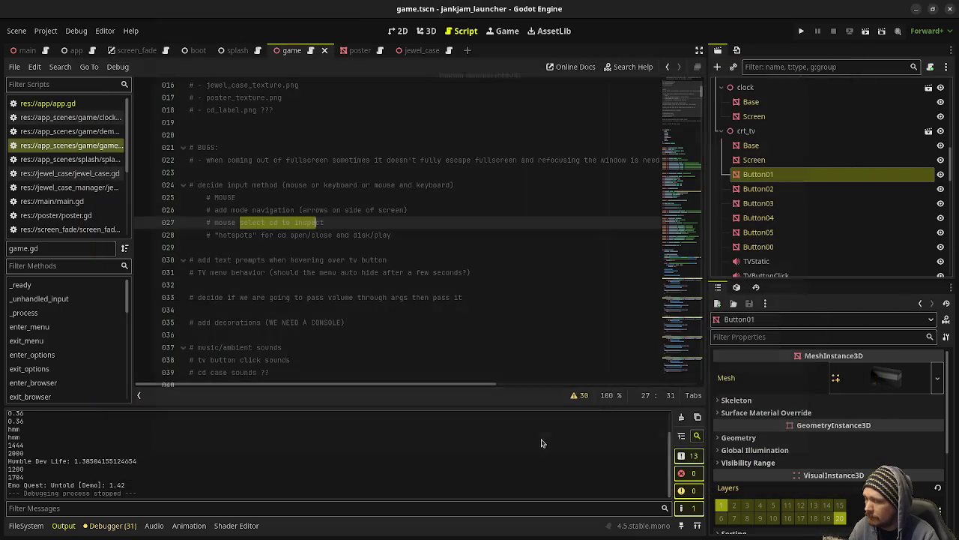
Run the JankJam launcher project again to show the TV with Jank Jam 2
click(801, 30)
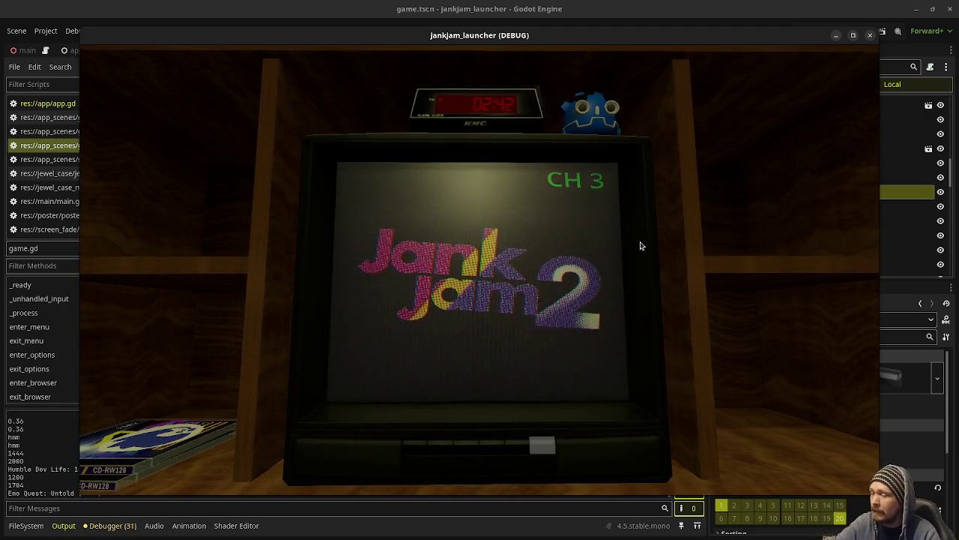
Pan to the Meet the Team and Mind Palace posters, back to the TV, then to the CD-RW cases
click(641, 245)
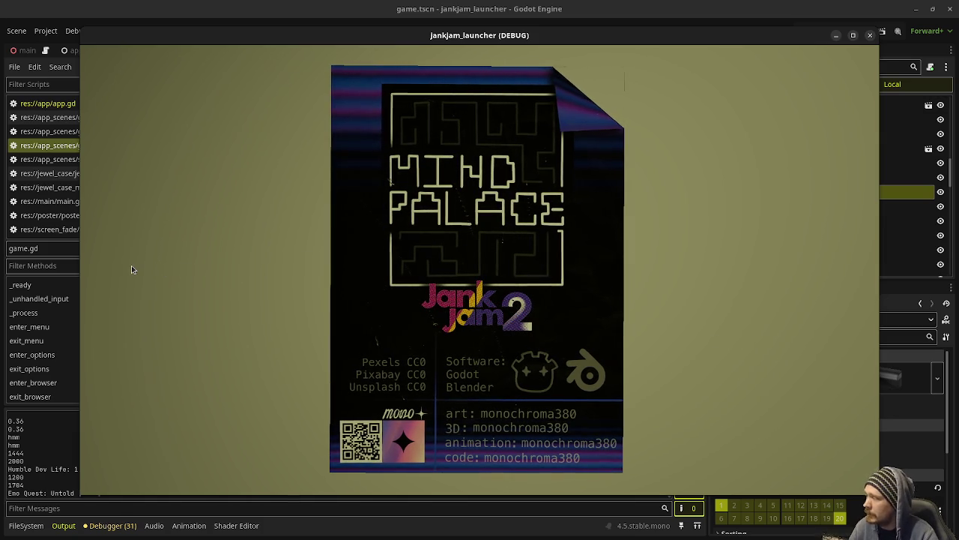
click(820, 281)
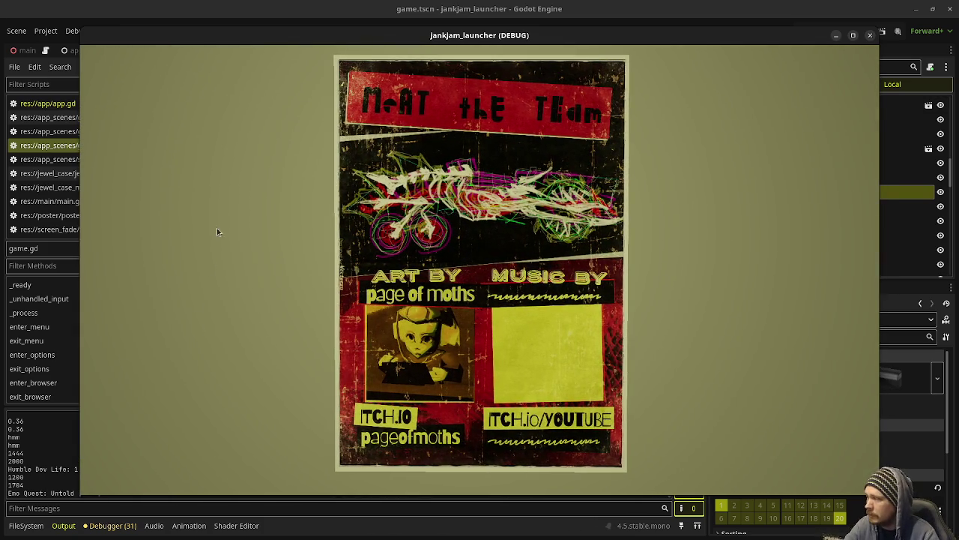
click(158, 289)
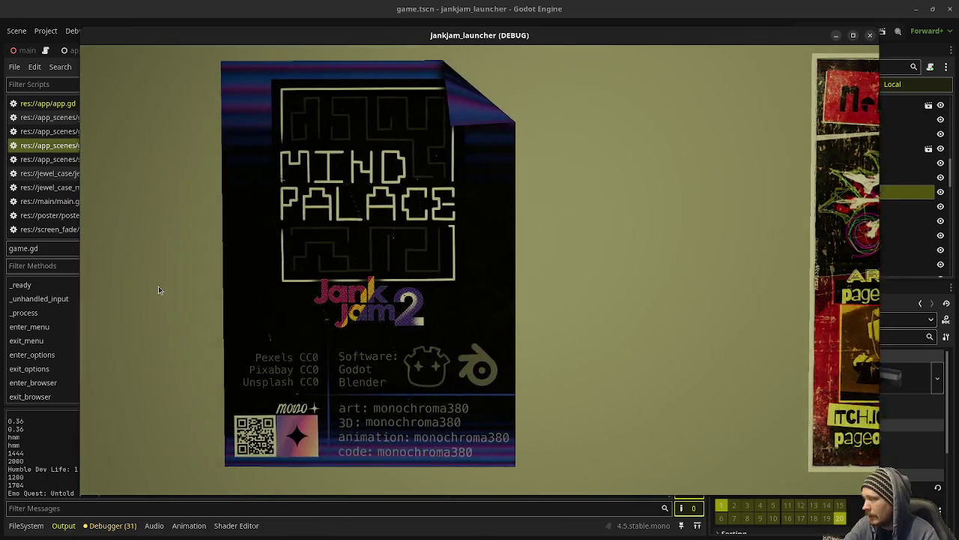
right_click(135, 285)
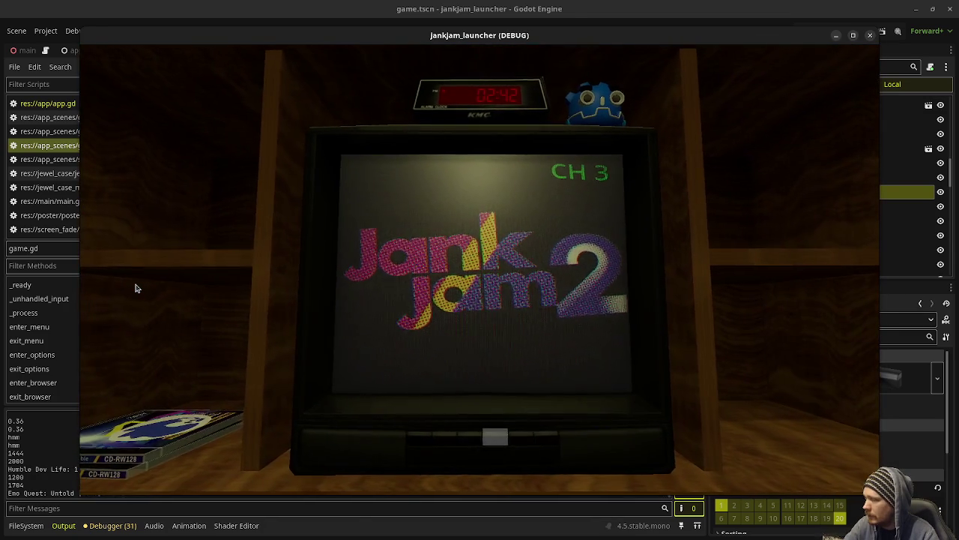
click(135, 286)
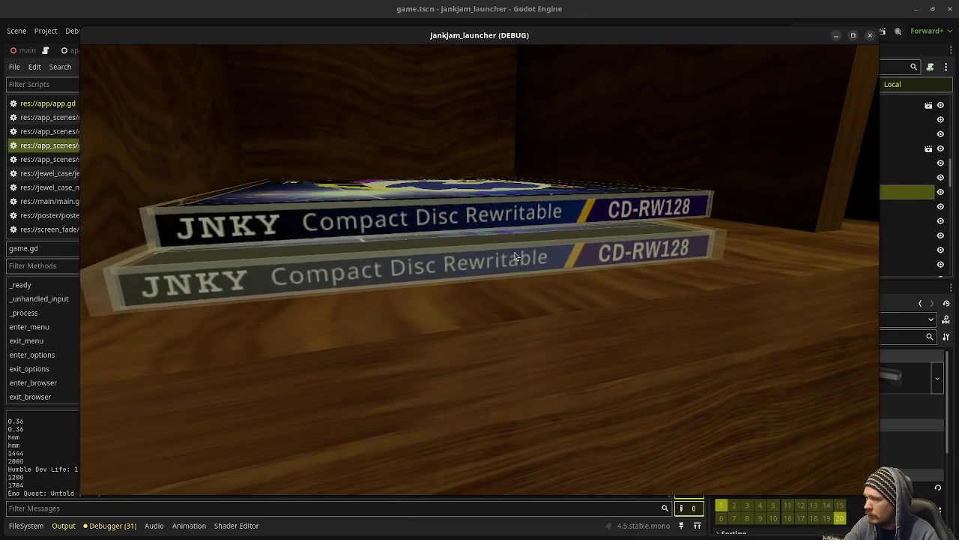
click(443, 234)
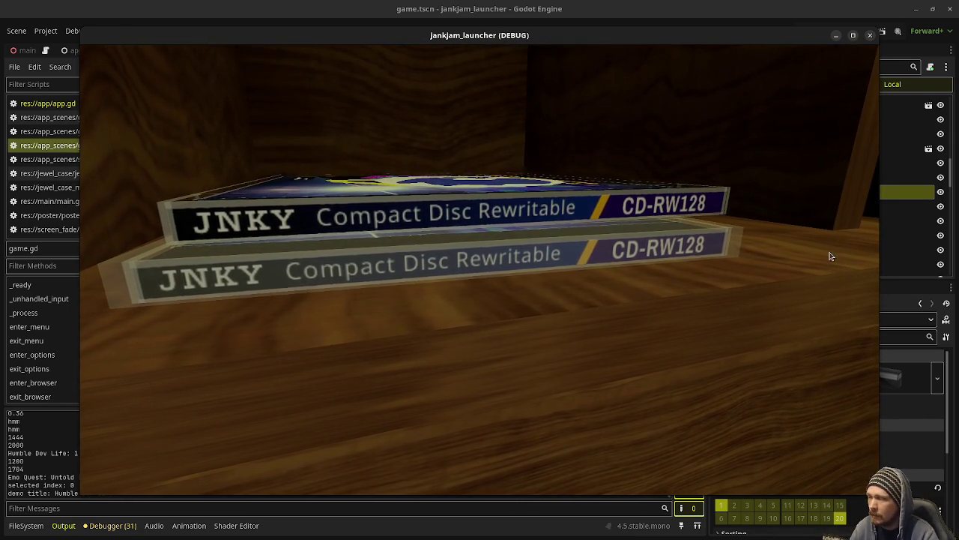
click(525, 262)
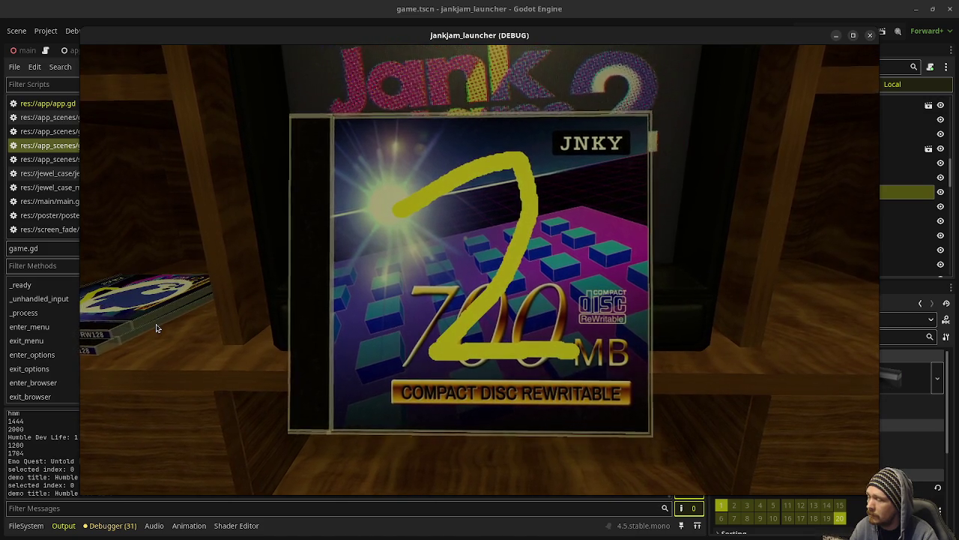
key(Return)
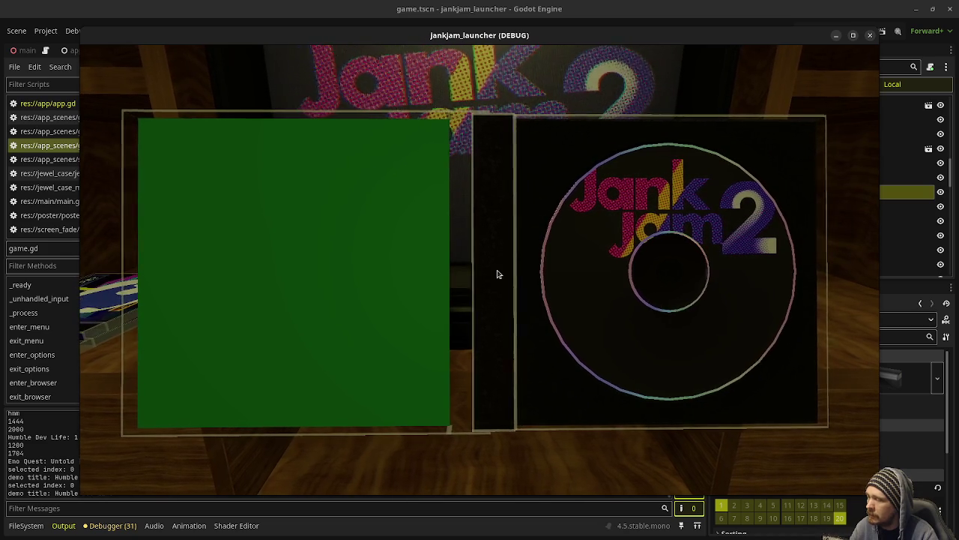
click(497, 273)
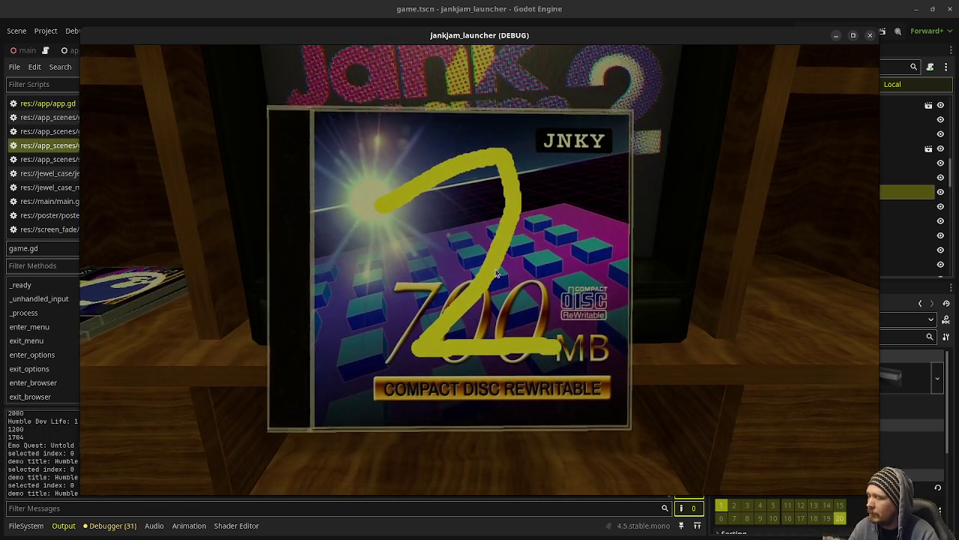
click(495, 273)
click(495, 273)
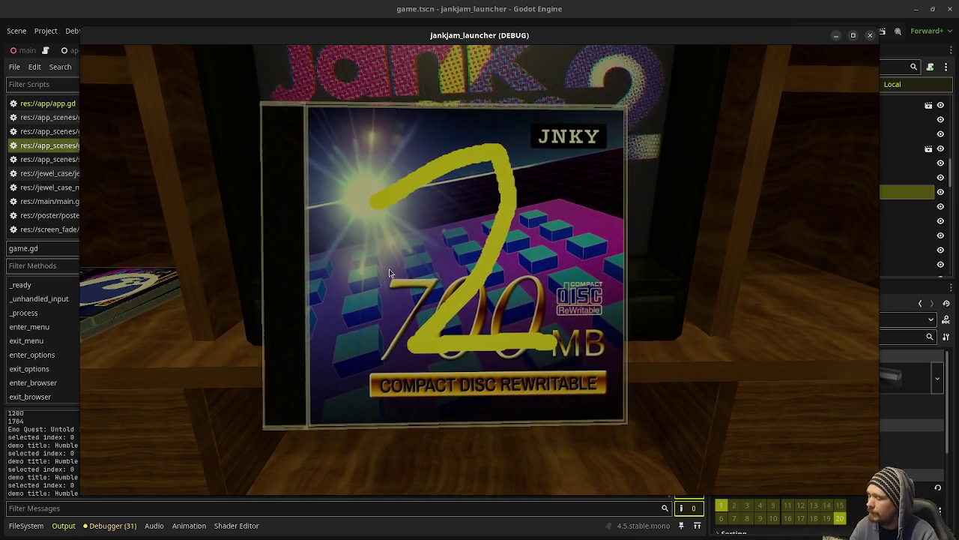
click(389, 273)
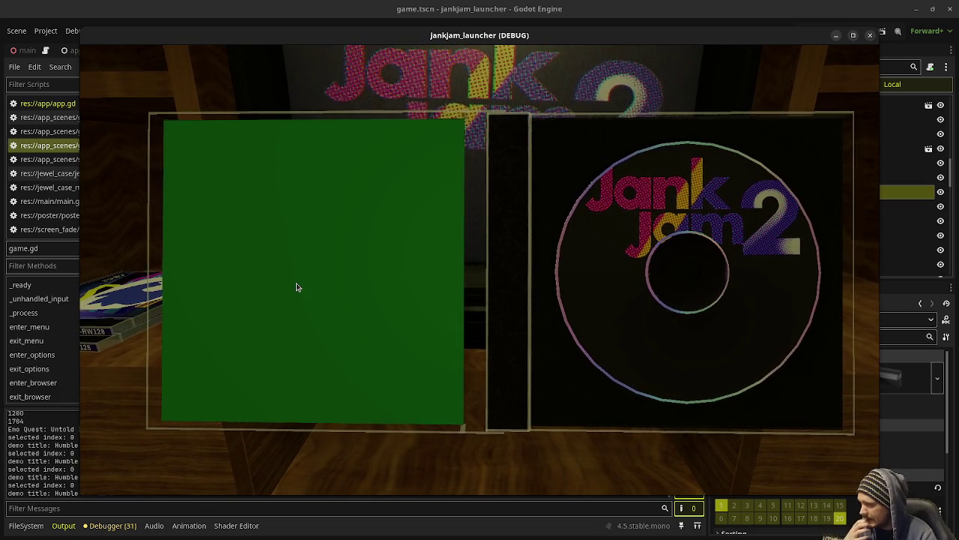
click(443, 271)
click(442, 271)
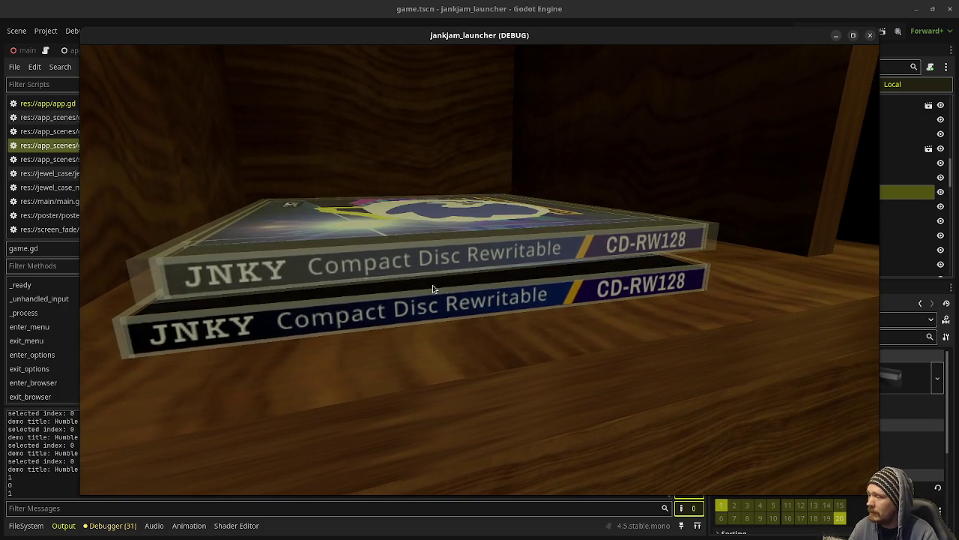
Pull out the second CD case and open and close it twice in the running game
click(433, 289)
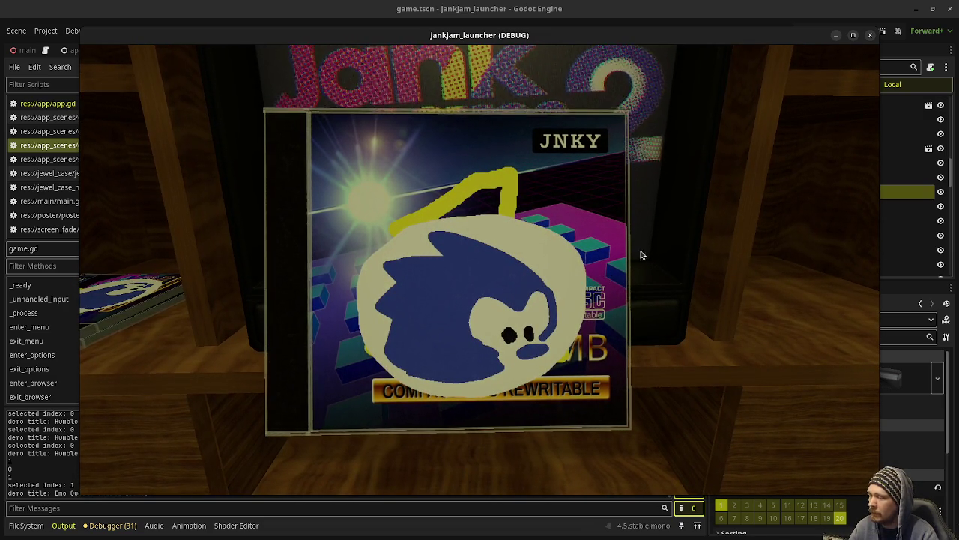
click(628, 320)
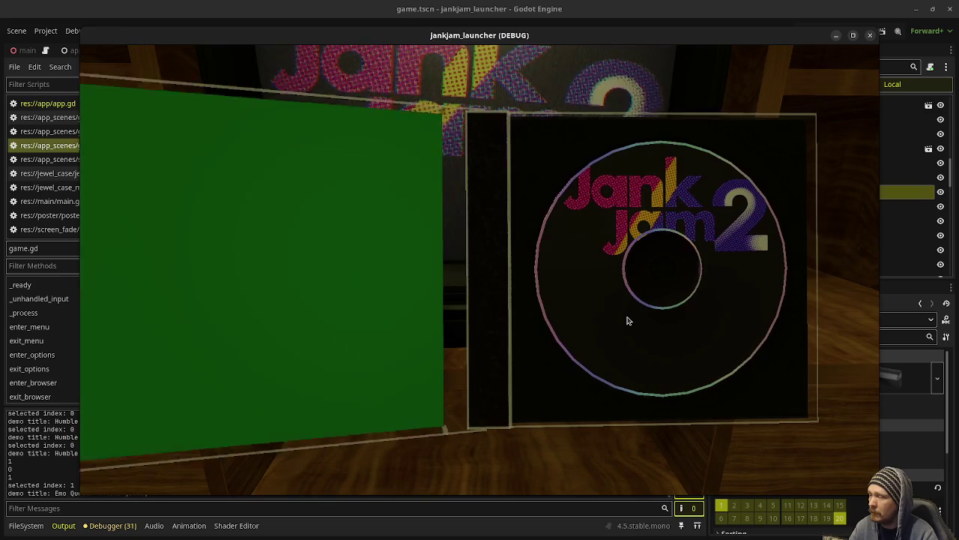
click(626, 319)
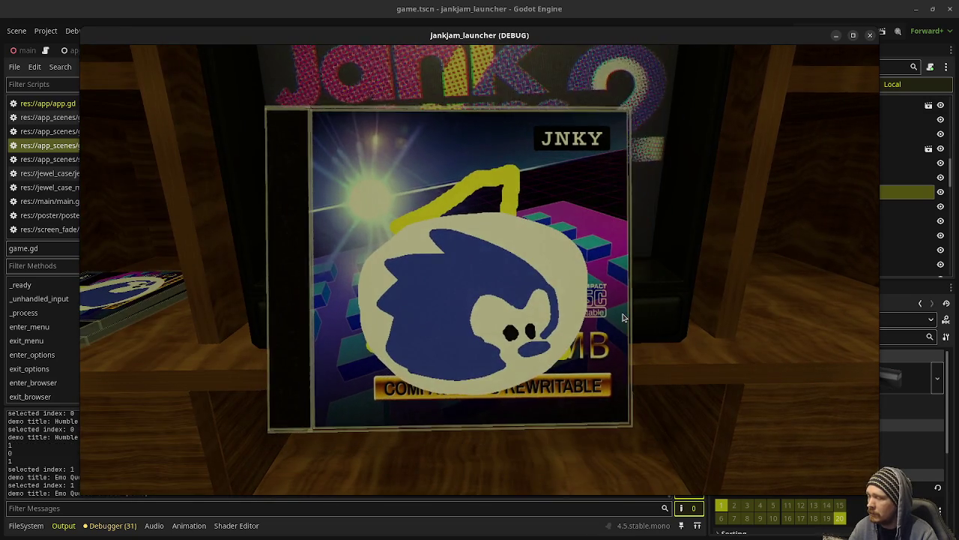
click(622, 318)
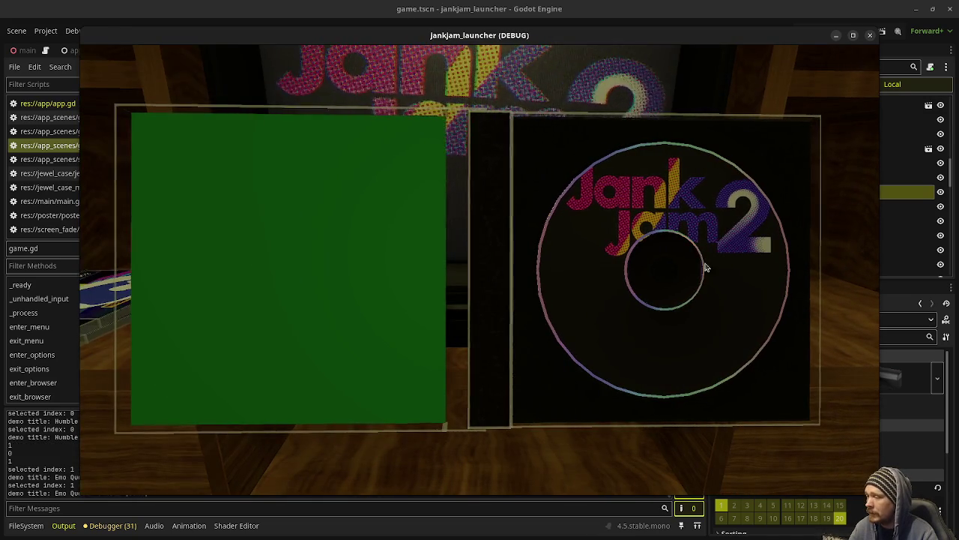
click(692, 273)
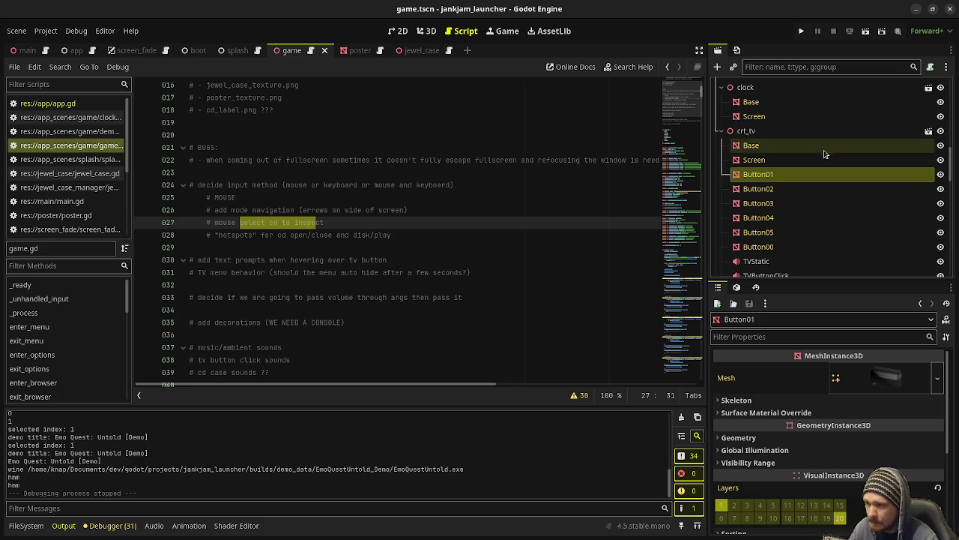
Switch from game.gd to the 3D scene view of the TV shelf
scroll(816, 182, down, 10)
scroll(817, 182, up, 5)
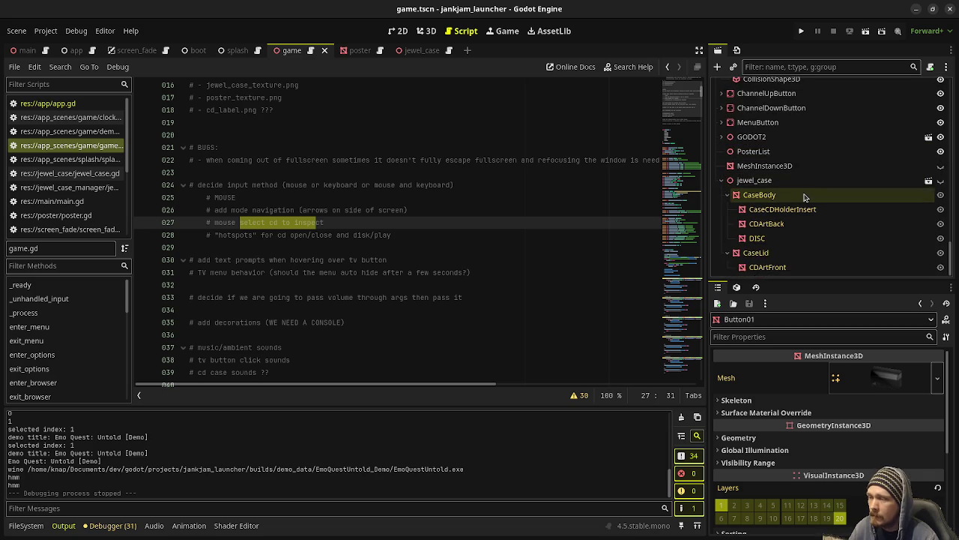
key(ctrl+F2)
scroll(830, 215, up, 3)
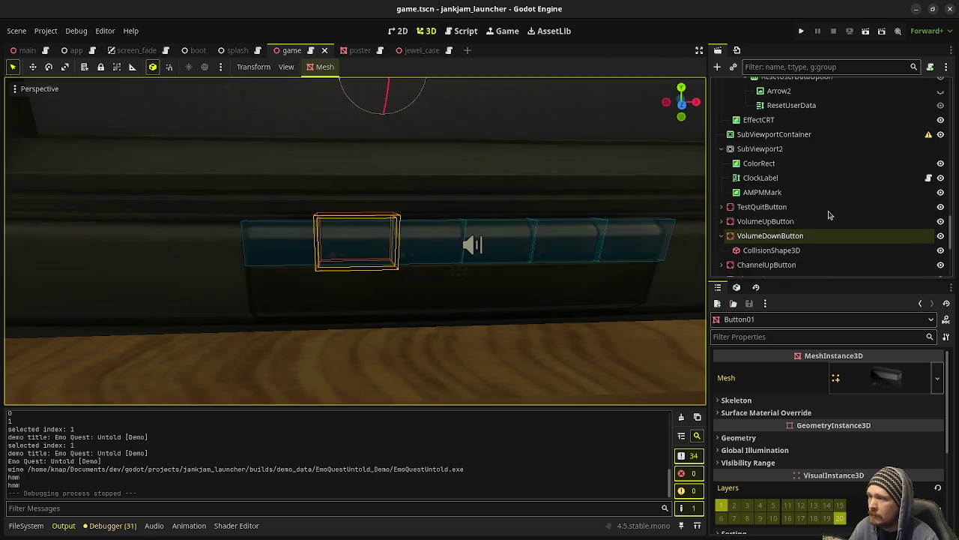
scroll(830, 215, up, 6)
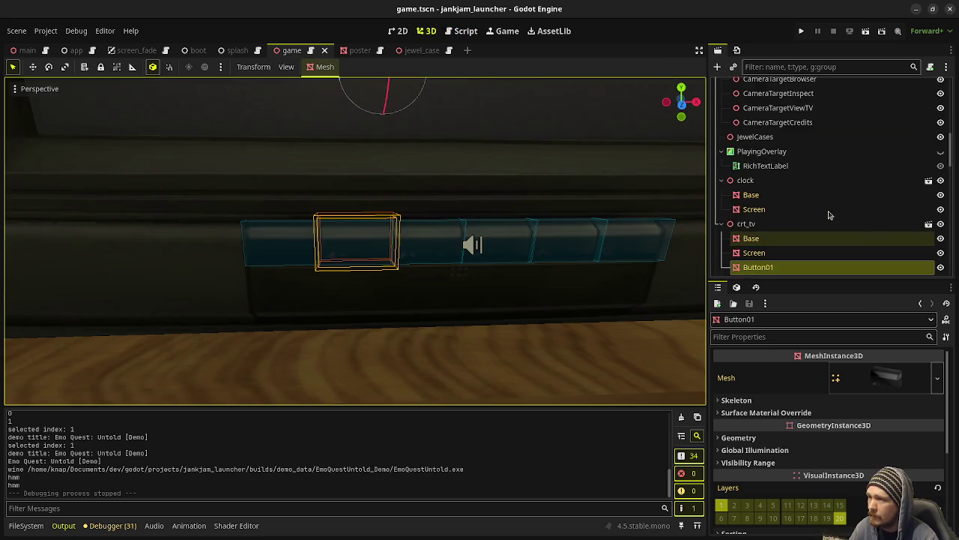
scroll(830, 215, up, 5)
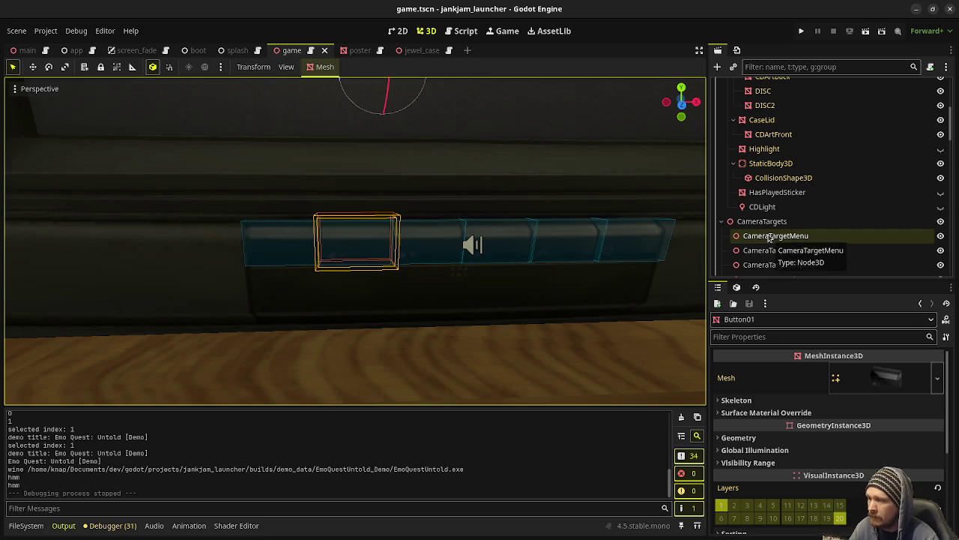
Inspect the CameraTargetMenu and CameraTargetBrowser transforms under the CameraTargets group
click(769, 238)
click(776, 251)
scroll(775, 264, down, 3)
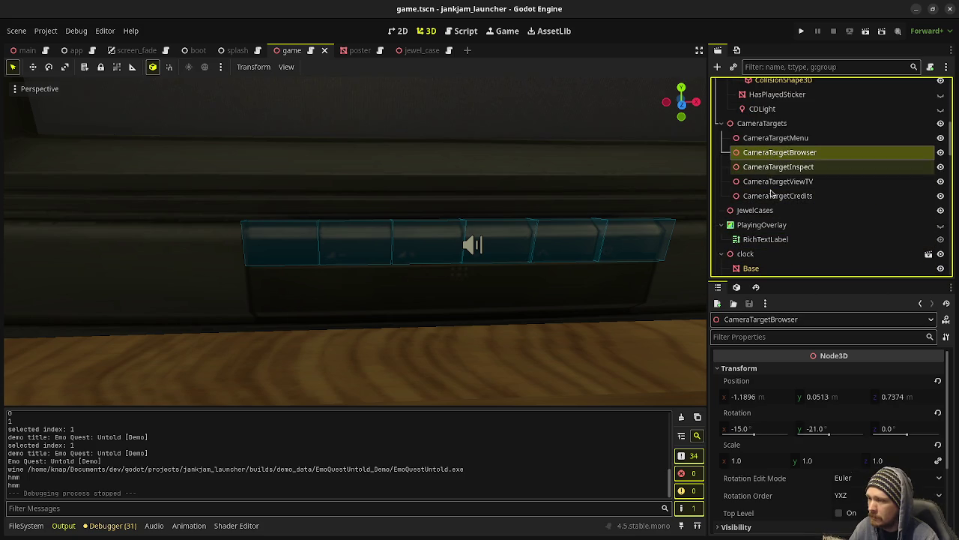
click(754, 142)
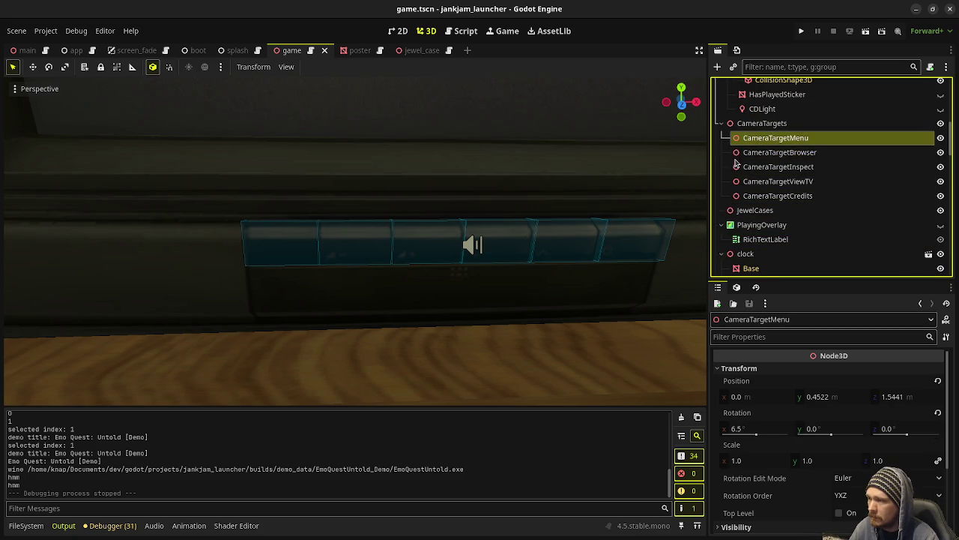
scroll(585, 229, down, 10)
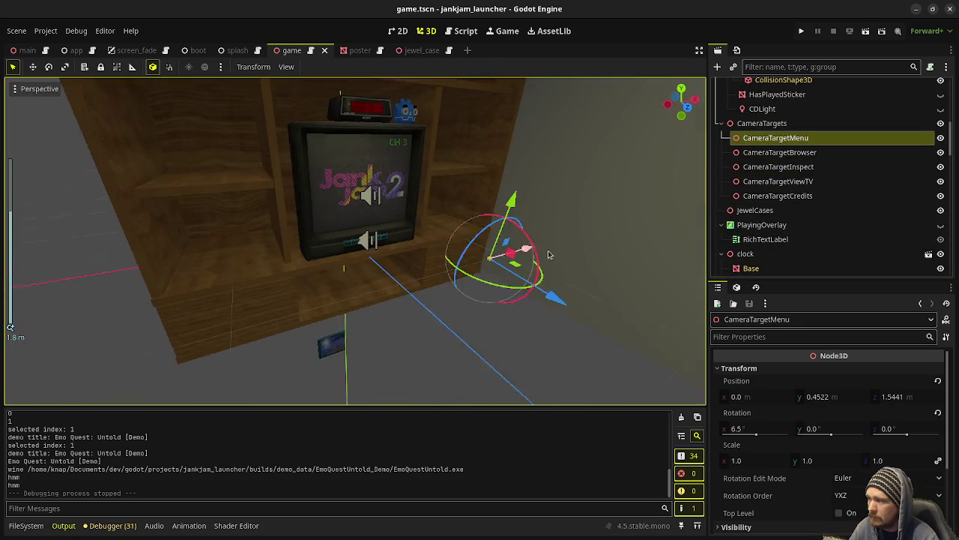
scroll(524, 248, up, 3)
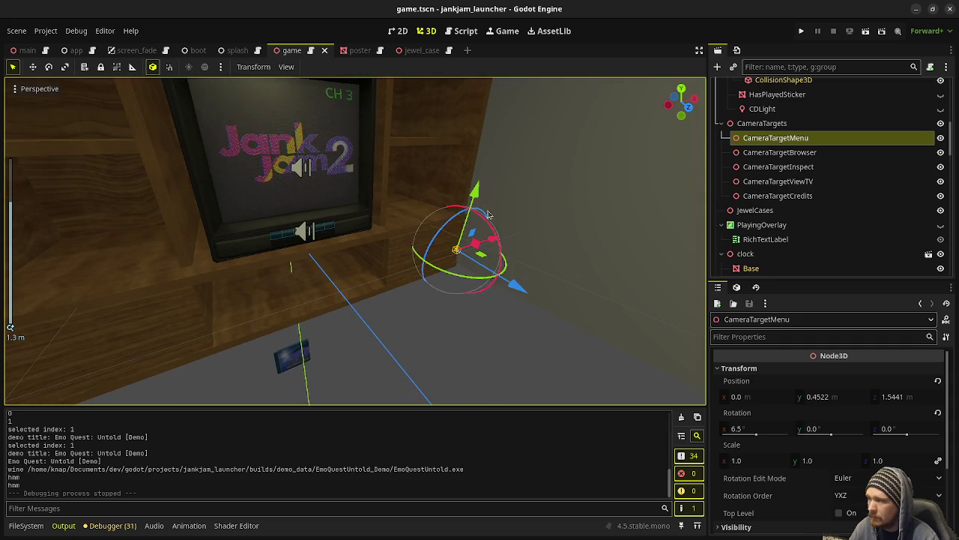
click(751, 125)
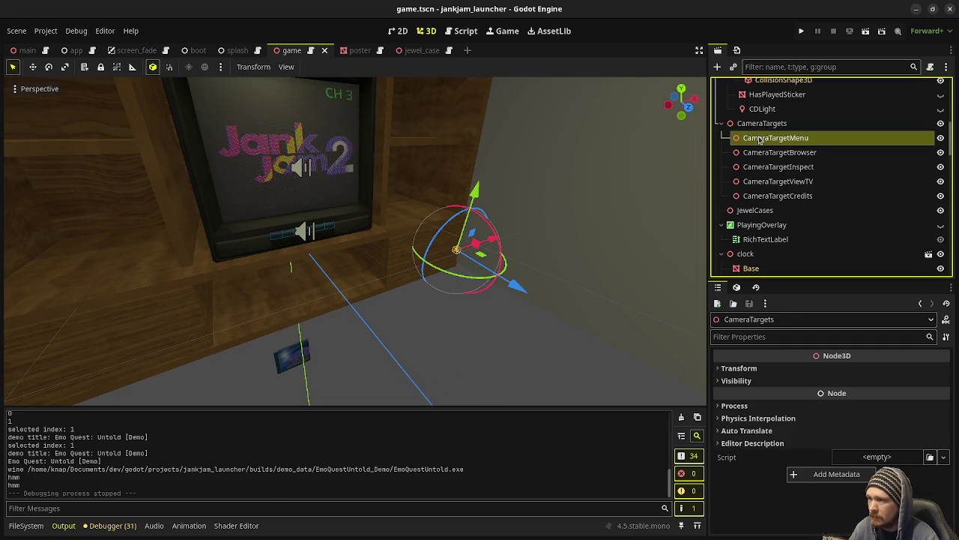
click(759, 139)
click(759, 124)
Select the root Game node and start creating a new node under it
scroll(753, 209, up, 3)
scroll(753, 207, up, 8)
click(740, 87)
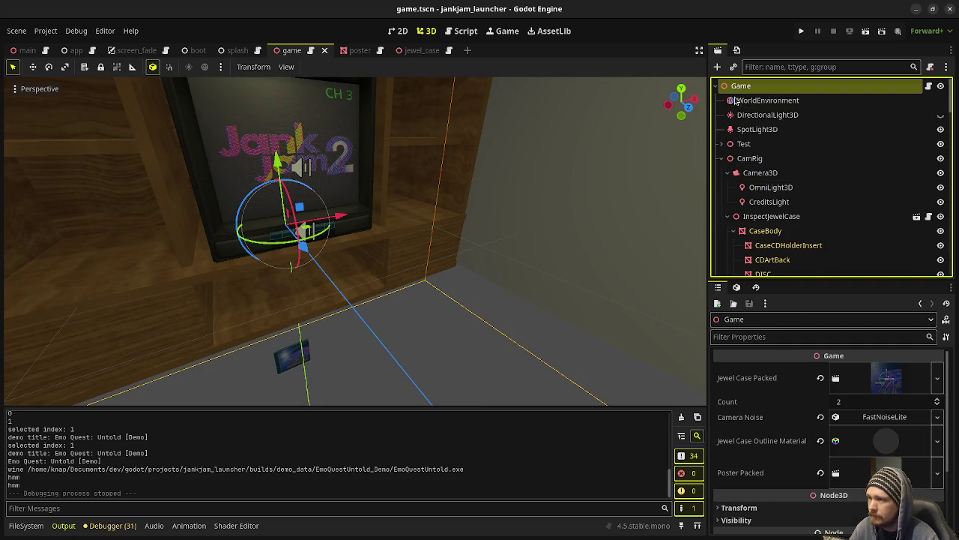
key(ctrl+a)
Create a Node3D under Game, rename it NavigationButtons, and select a node in the Scene dock
text(nod)
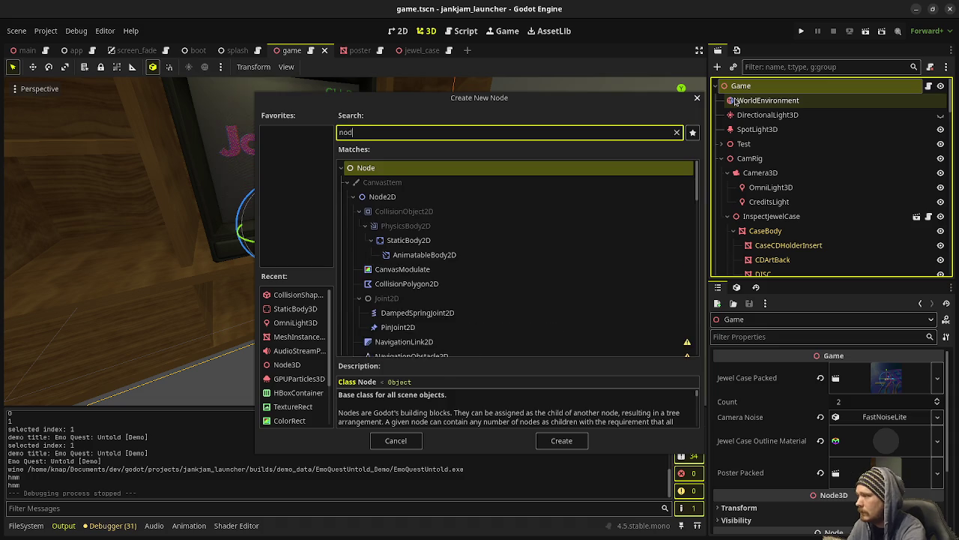
text(e3d)
key(Return)
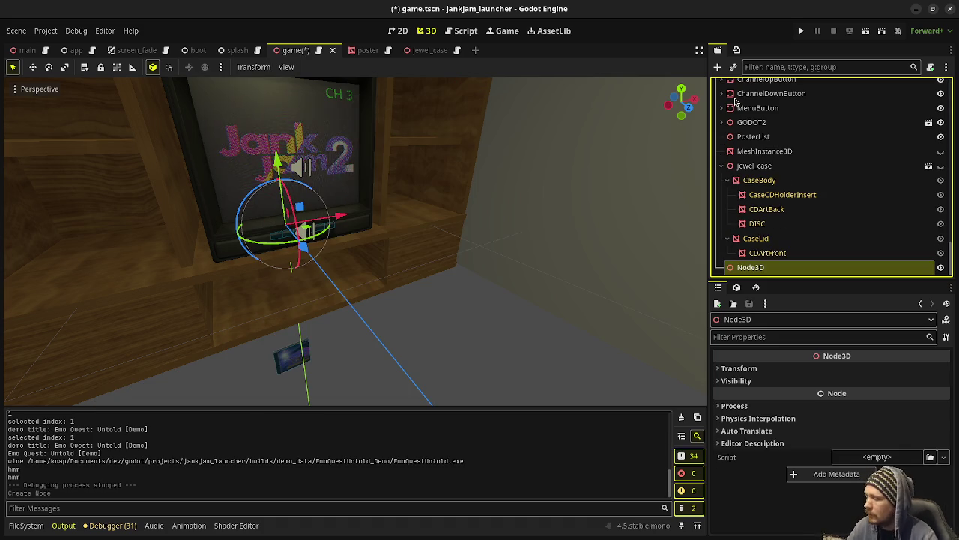
key(F2)
text(Navigation)
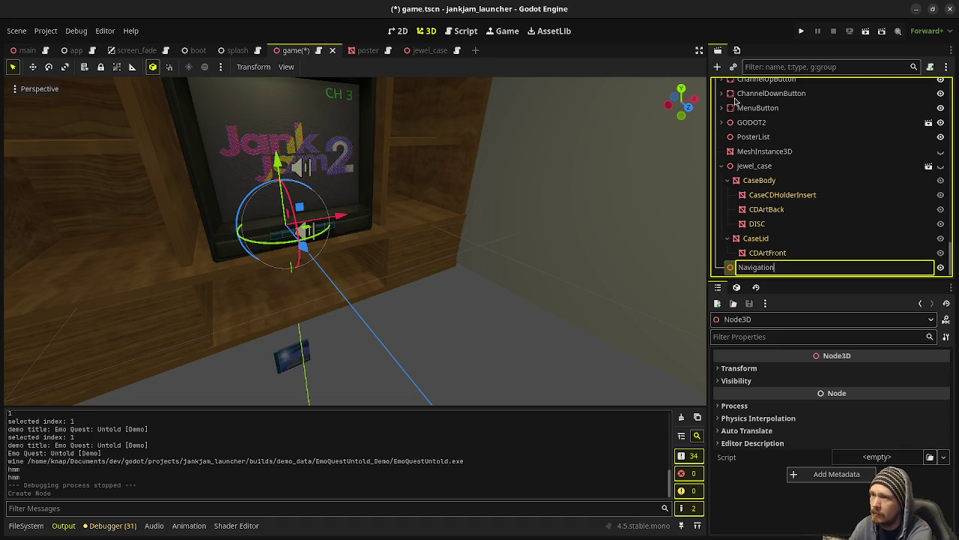
text(Buttons)
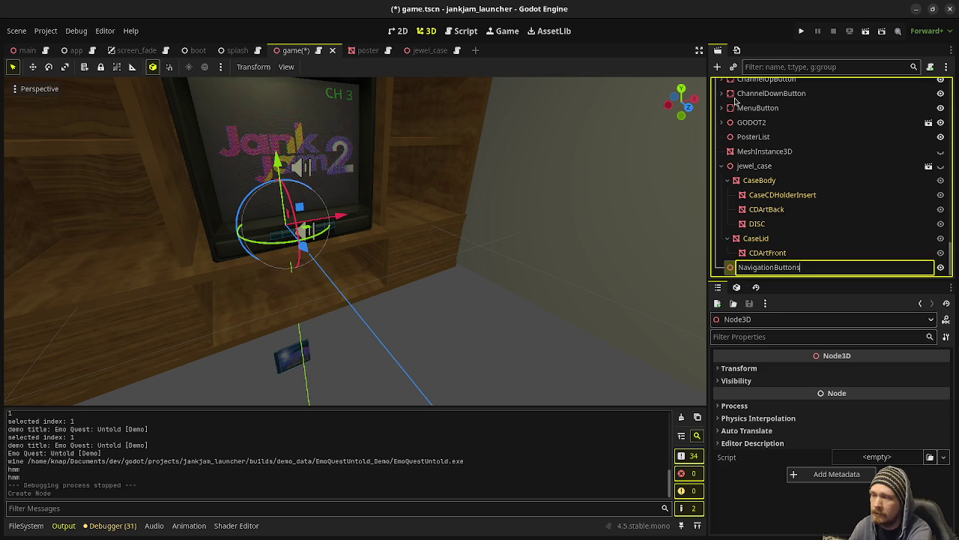
key(Return)
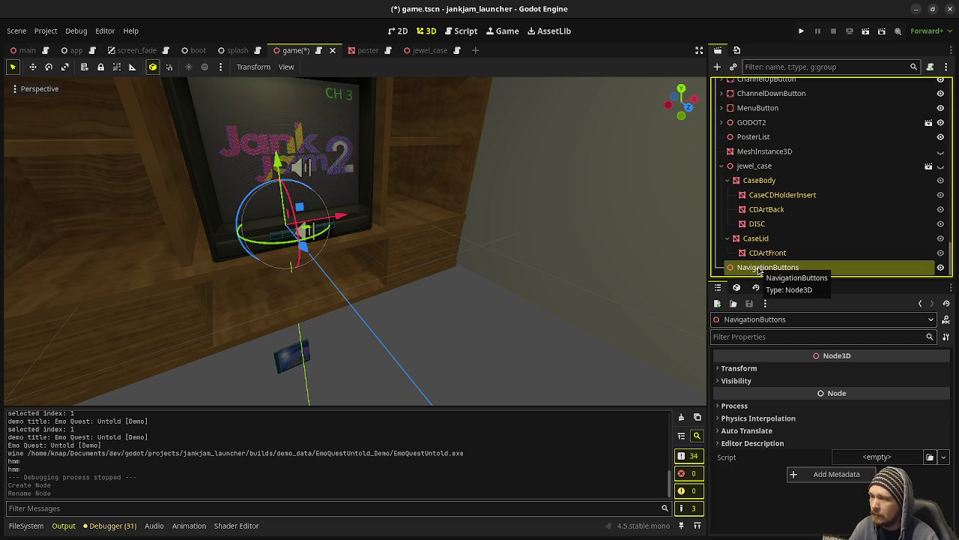
scroll(758, 271, up, 10)
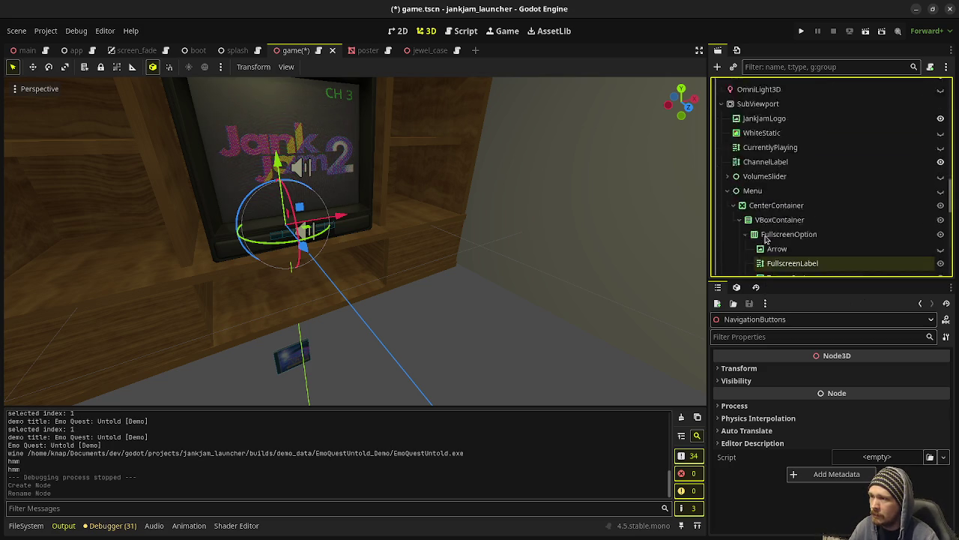
scroll(769, 237, down, 10)
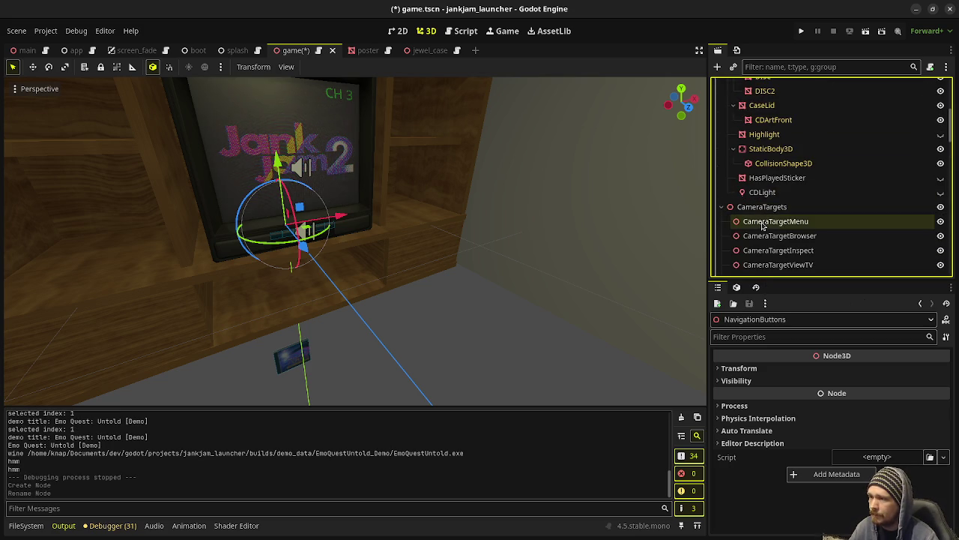
click(770, 222)
Add a Node3D child under NavigationButtons through the context menu
right_click(763, 224)
click(786, 227)
text(node3d)
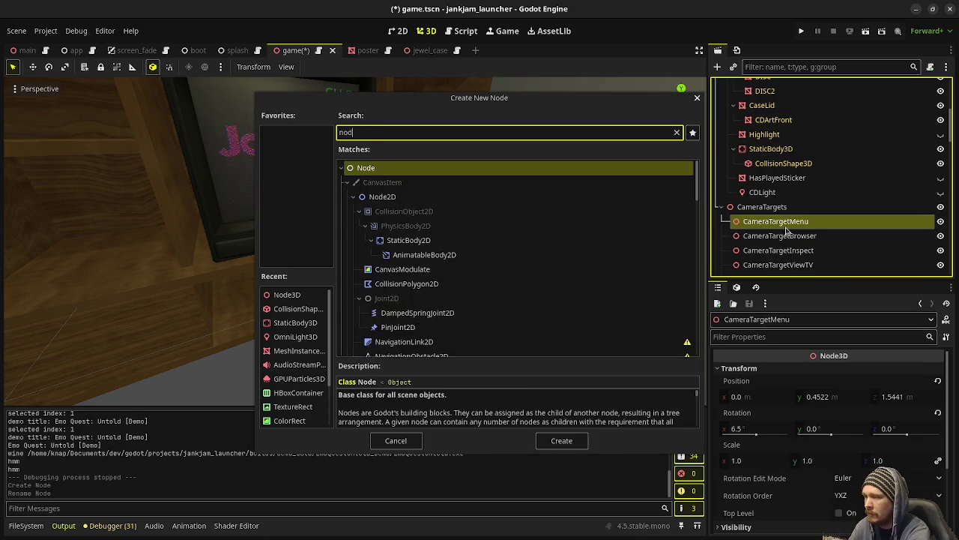
key(Return)
drag(785, 231, 764, 268)
scroll(768, 248, up, 5)
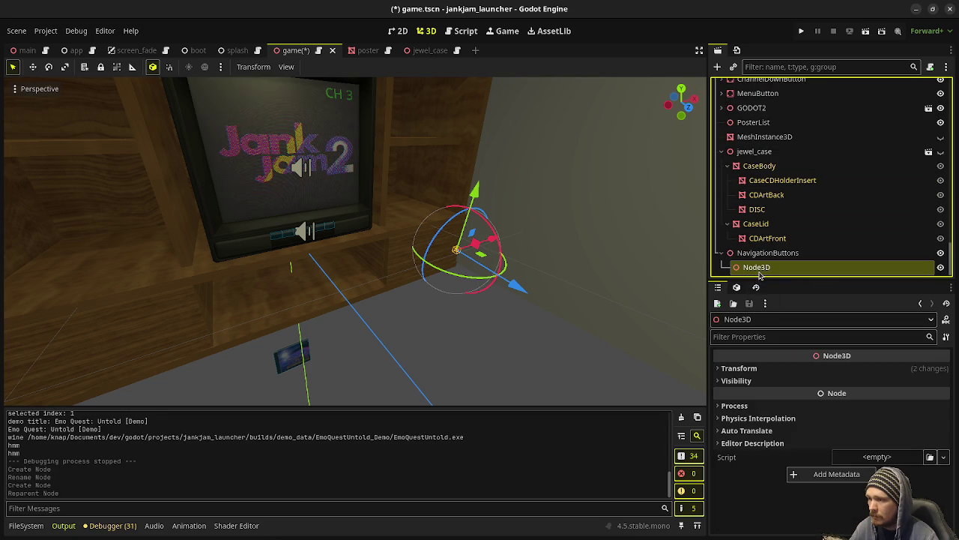
Rename the new child node to NavButtonsMenu
click(759, 273)
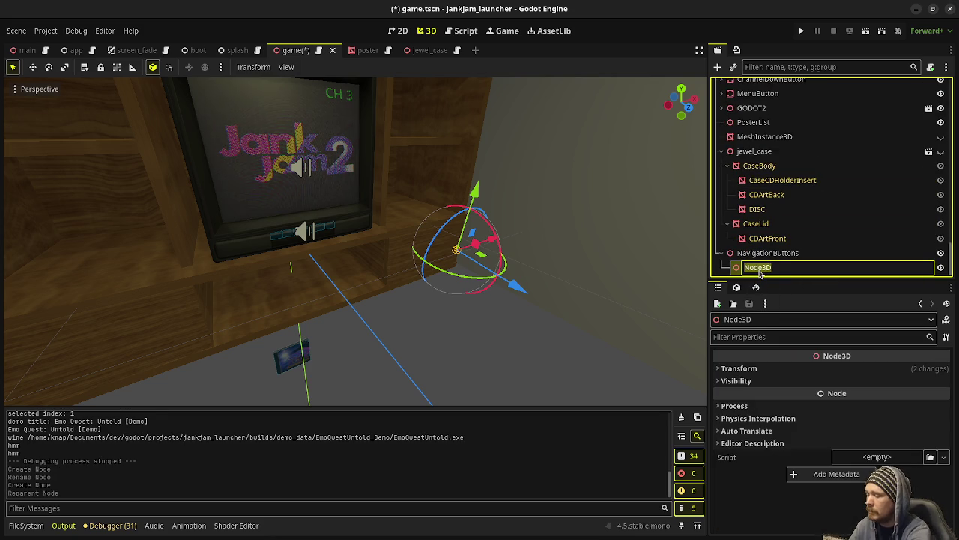
text(M)
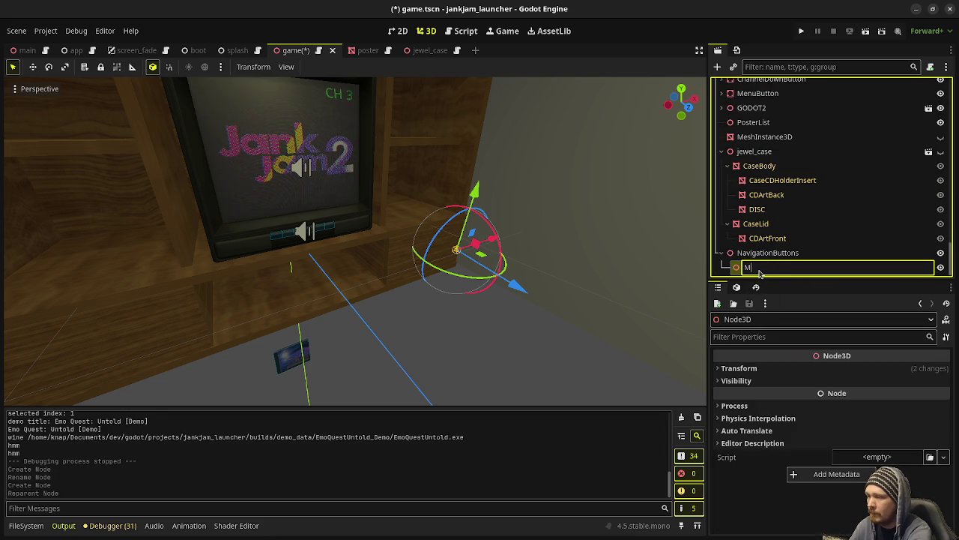
text(enuN)
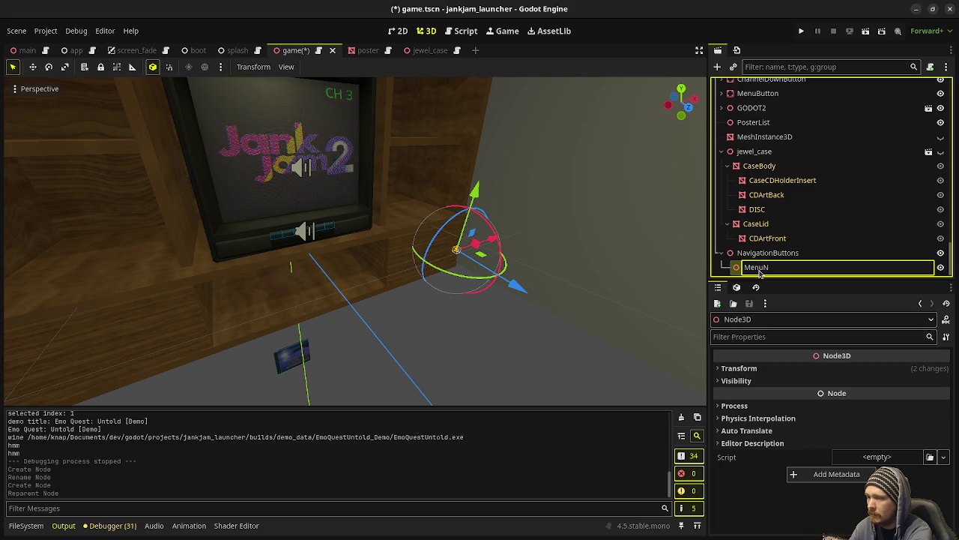
key(BackSpace)
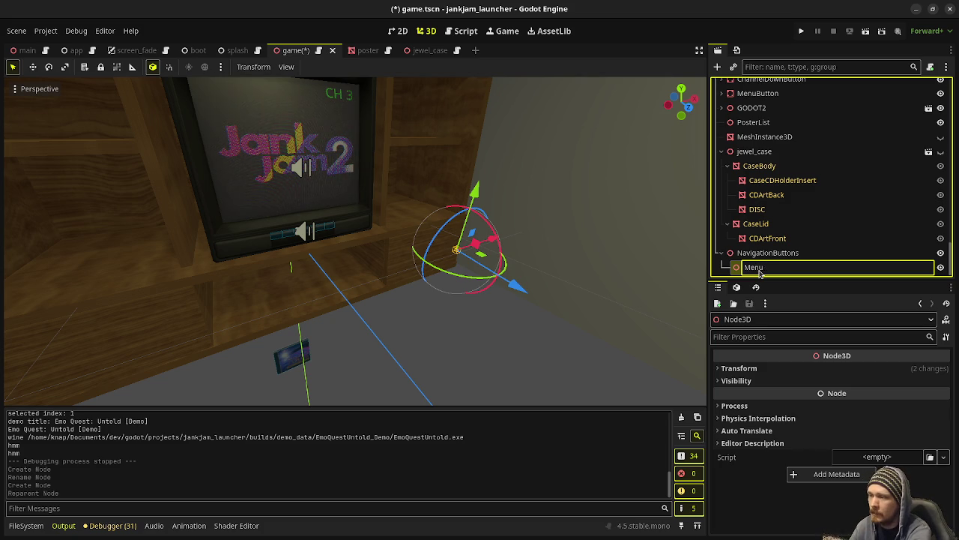
key(BackSpace)
text(NavButtons)
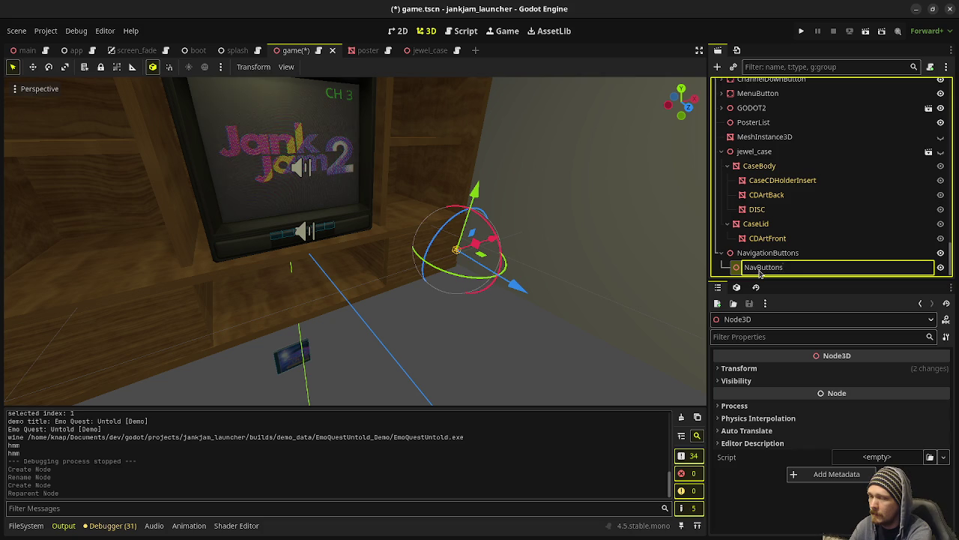
text(Menu)
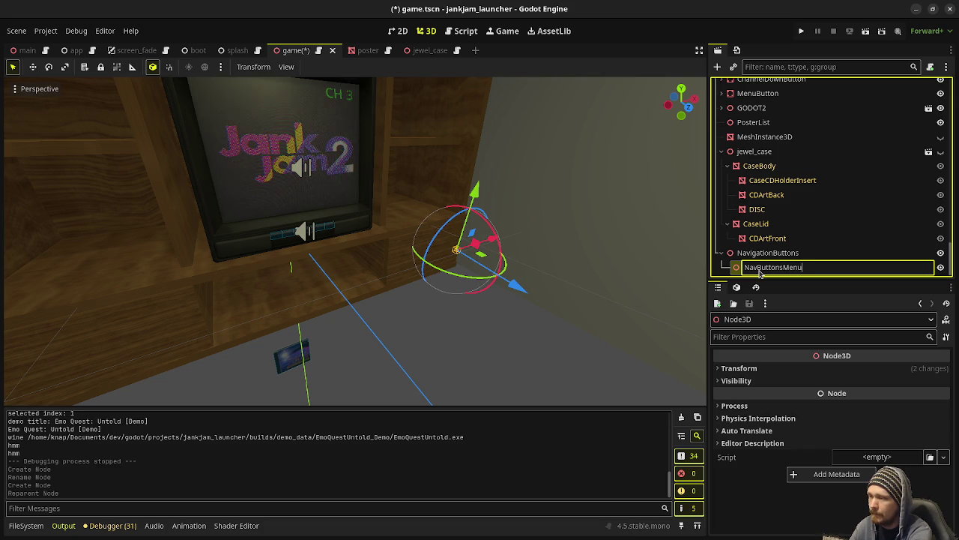
key(Return)
key(ctrl+a)
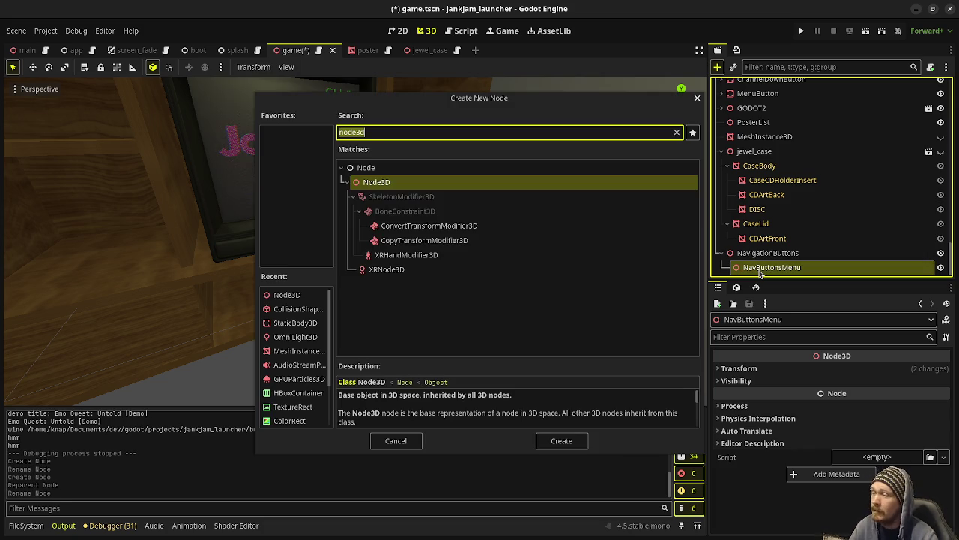
Add a StaticBody3D child under NavButtonsMenu named BrowserButton
text(static)
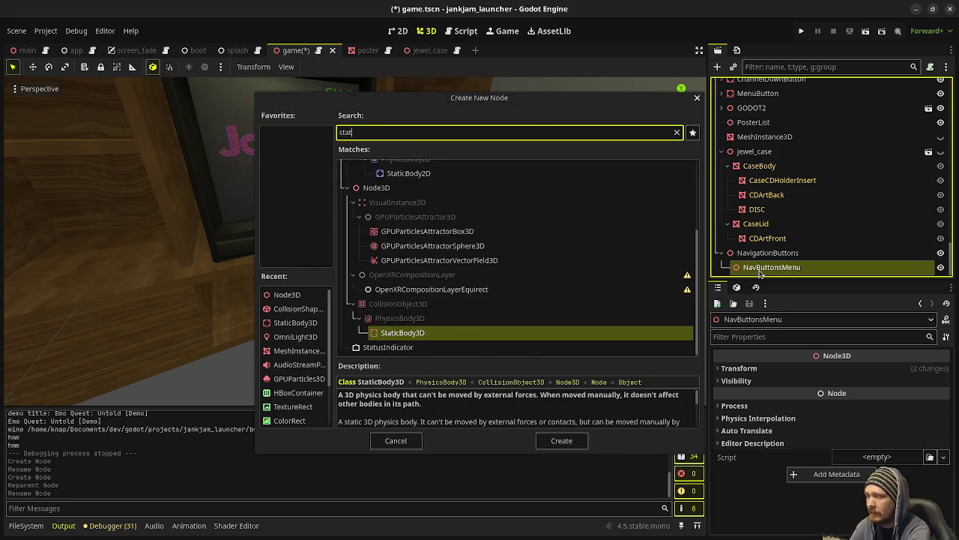
key(Return)
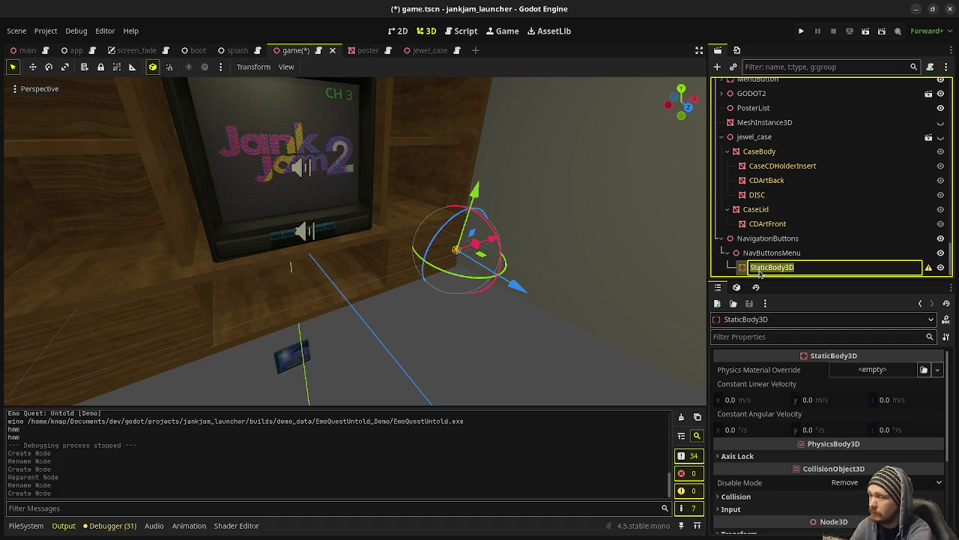
text(Browser)
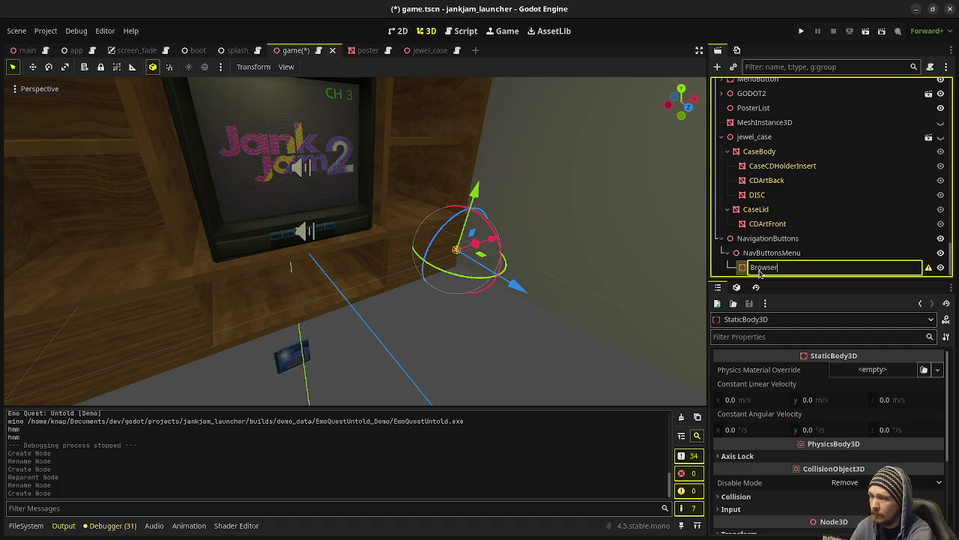
text(Button)
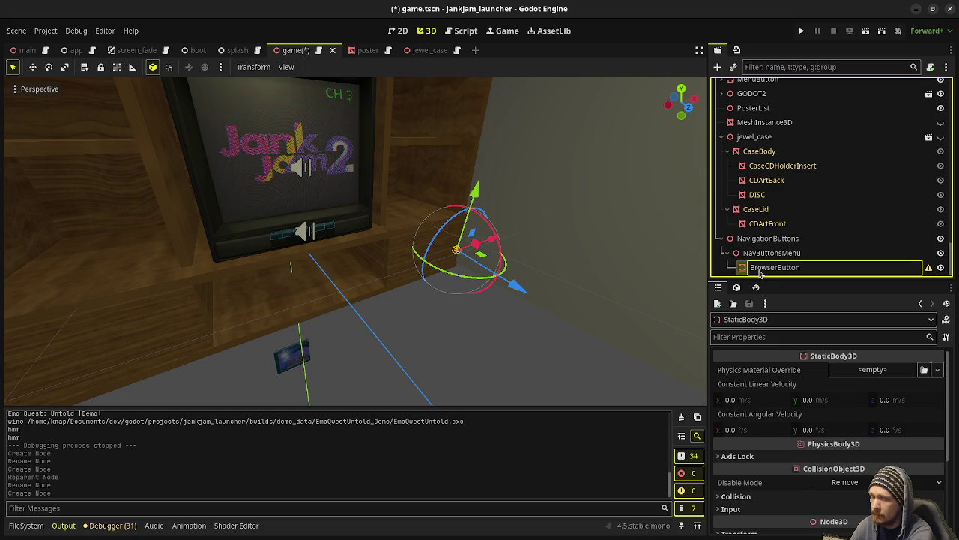
key(Return)
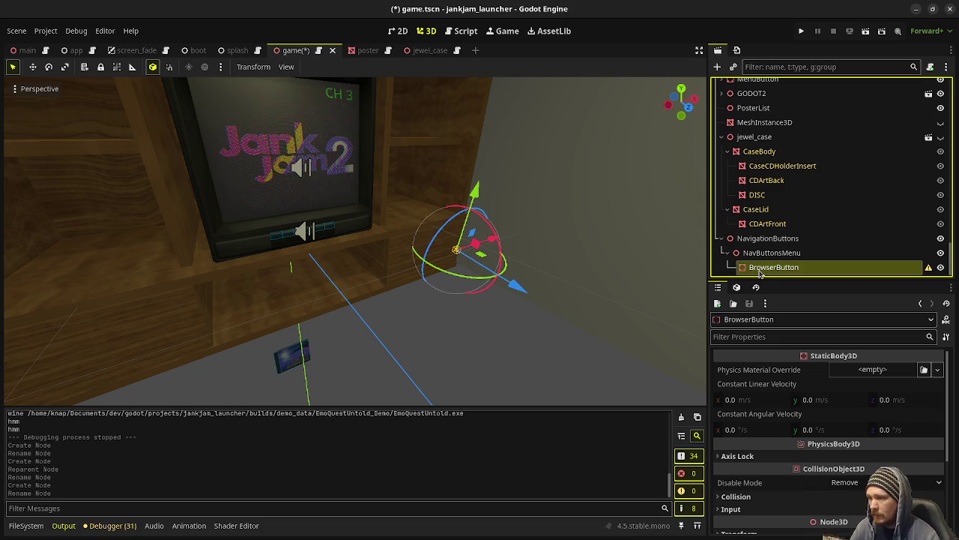
Reselect NavButtonsMenu and bring up its context menu to add another child
click(767, 254)
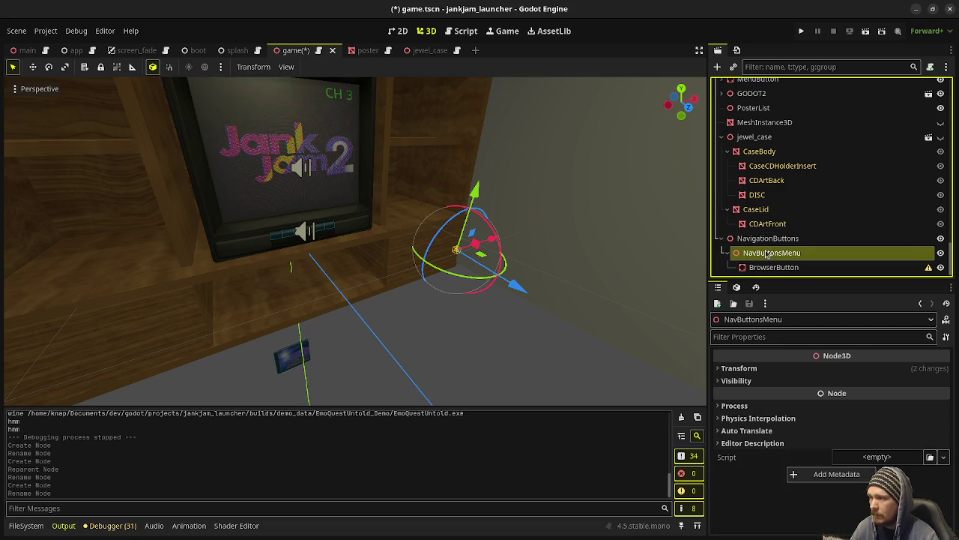
right_click(769, 253)
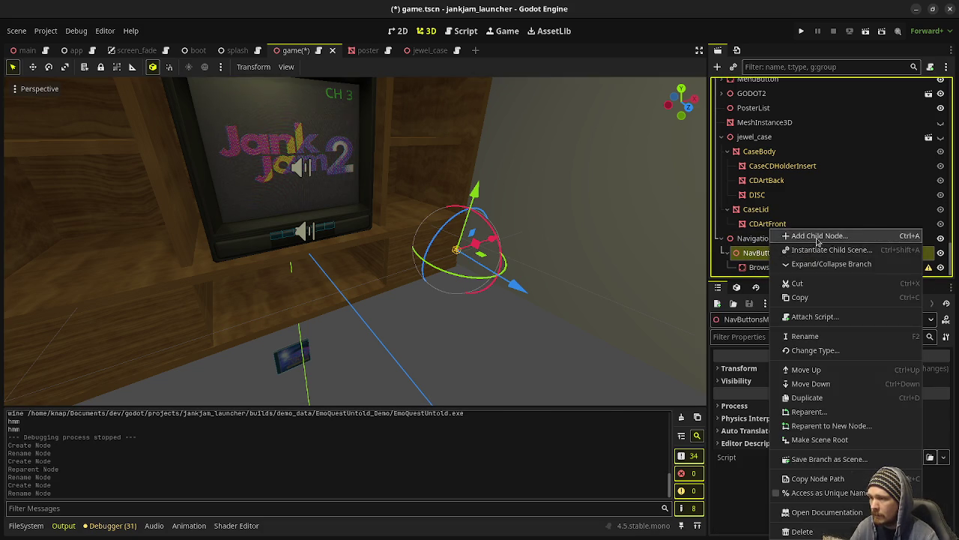
click(818, 237)
click(397, 441)
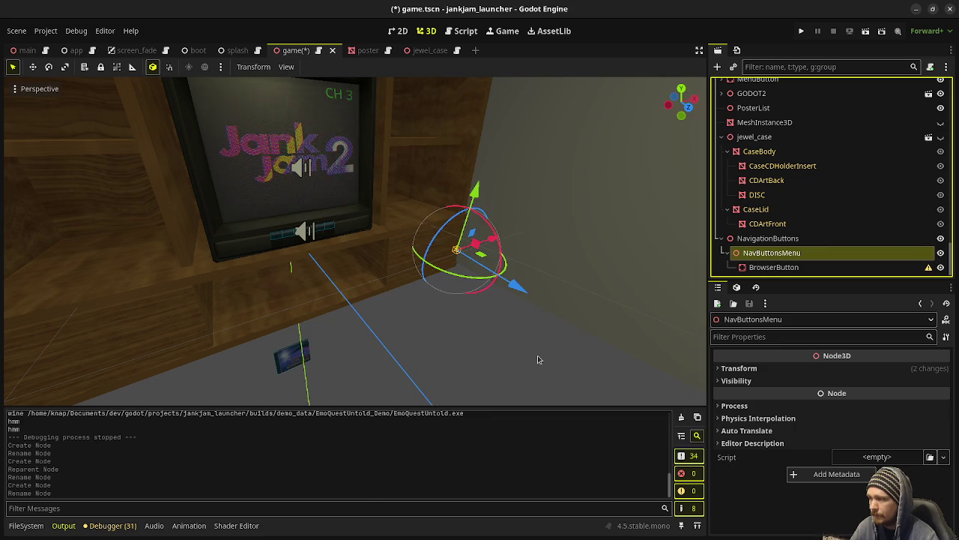
right_click(773, 253)
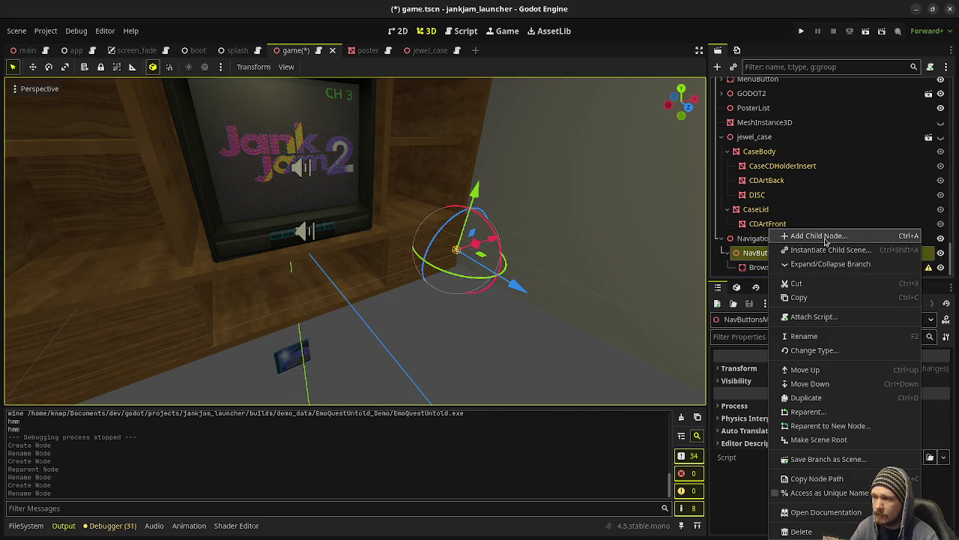
Add a Camera3D under NavButtonsMenu with a 60° field of view
click(825, 239)
text(camera)
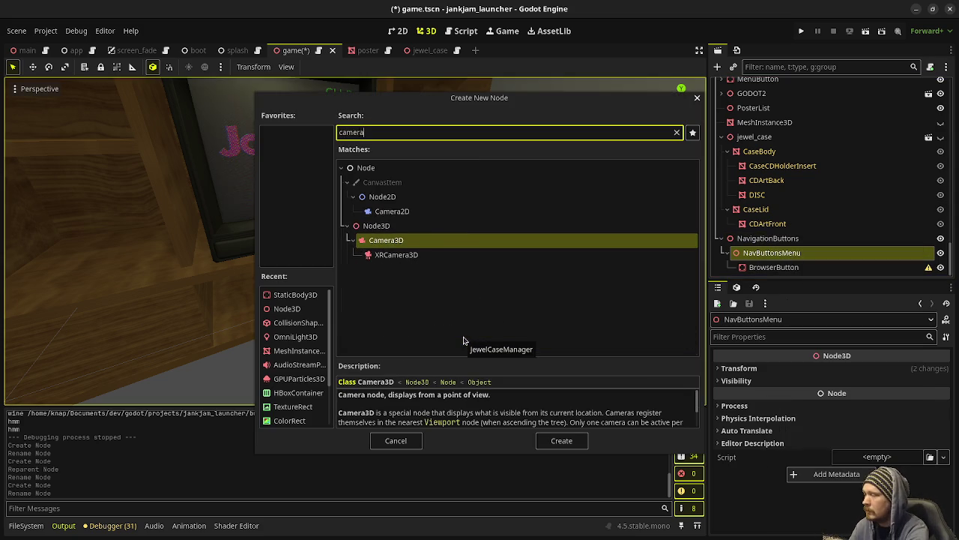
key(Return)
scroll(834, 432, down, 5)
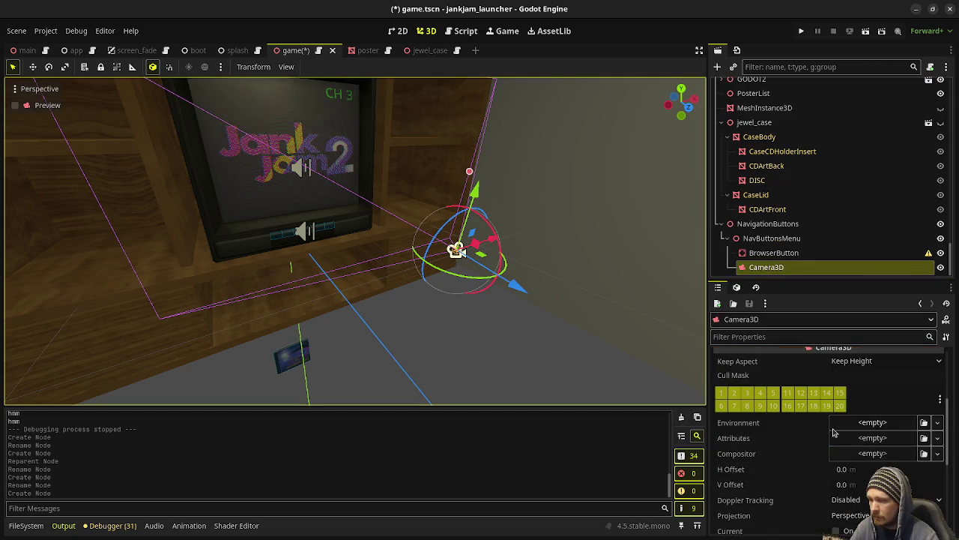
scroll(833, 433, down, 3)
click(862, 433)
text(6)
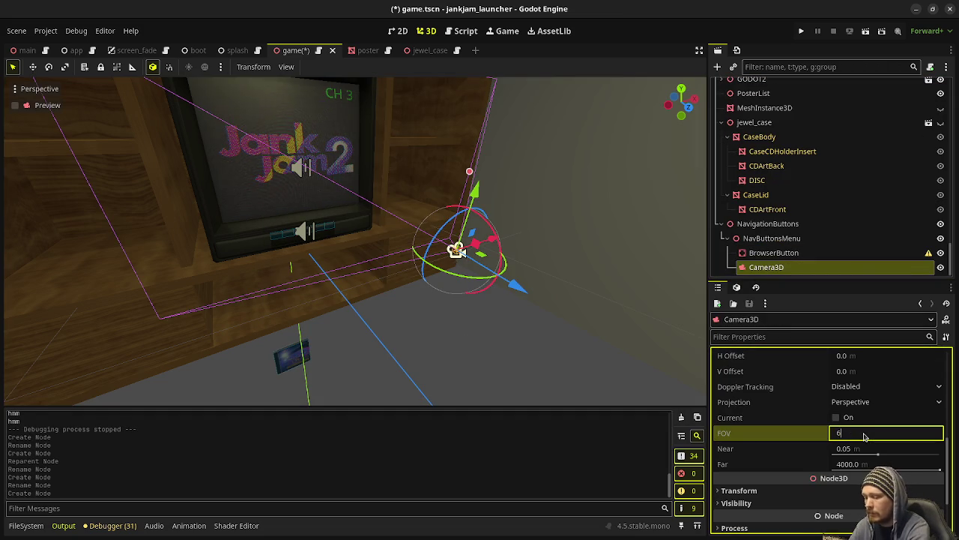
text(0.0)
key(Return)
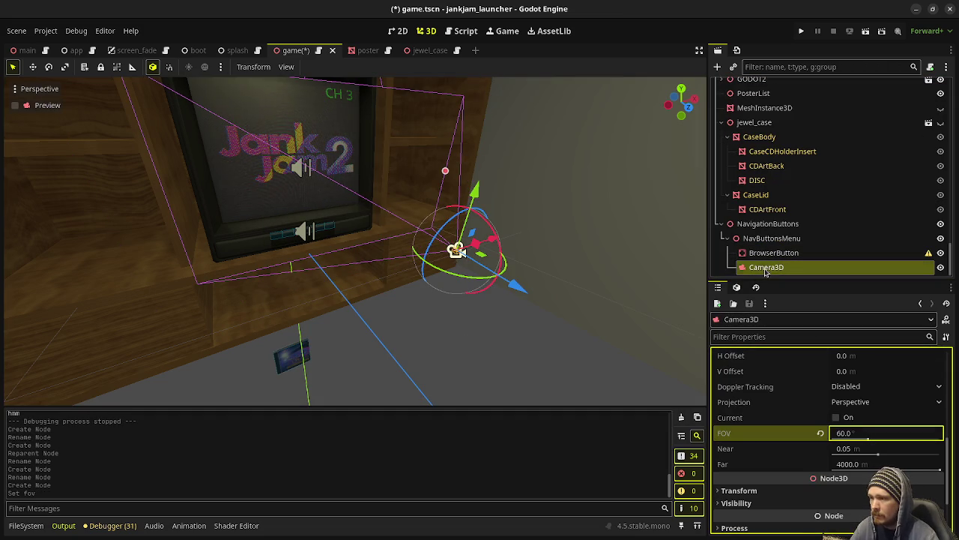
Move Camera3D above BrowserButton in the hierarchy and select BrowserButton
drag(767, 268, 775, 250)
click(774, 266)
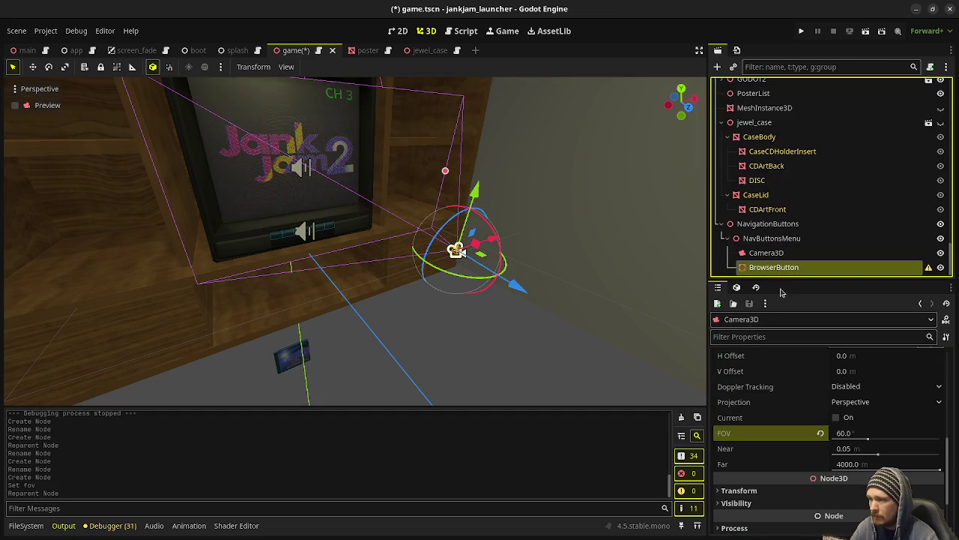
key(ctrl+a)
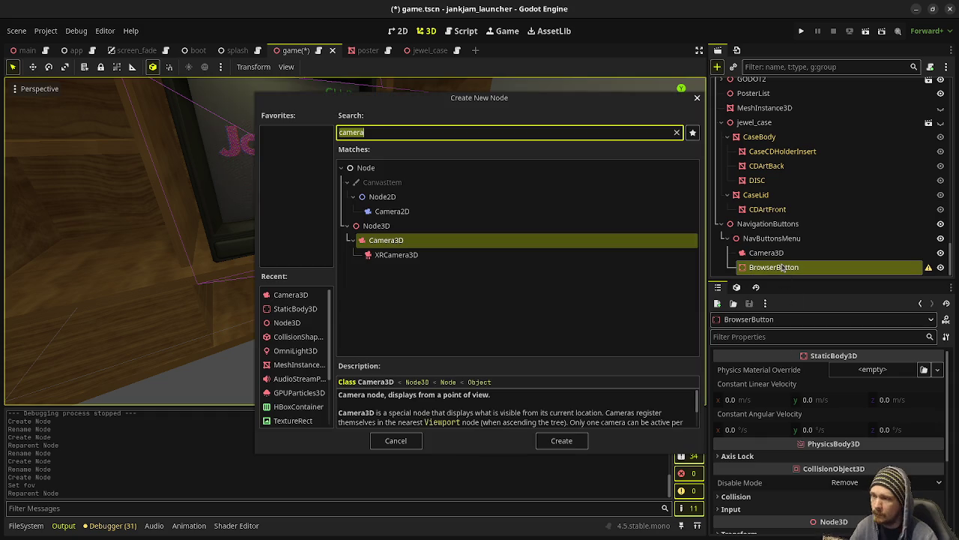
Add a CollisionShape3D child to BrowserButton
text(collis)
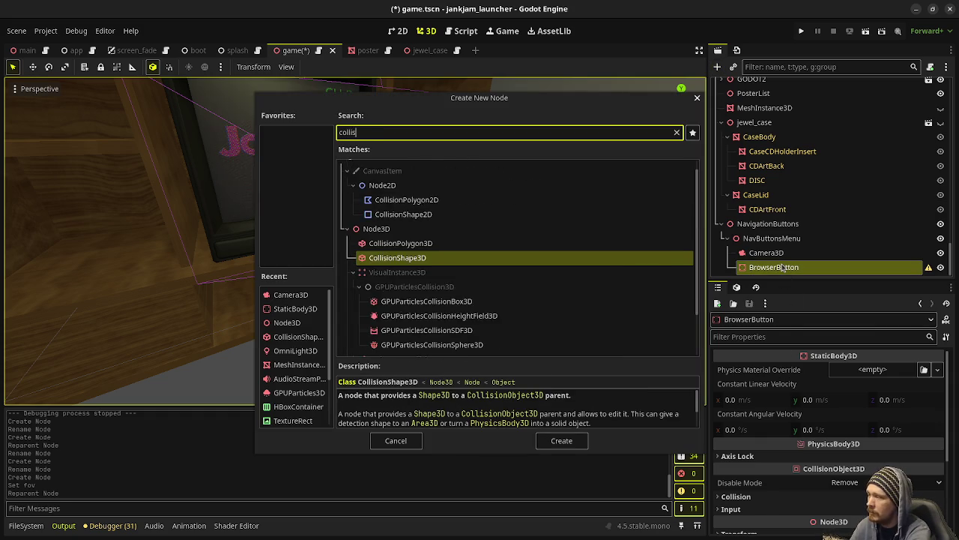
key(Return)
click(772, 255)
Add a MeshInstance3D under BrowserButton and assign it a new QuadMesh
key(ctrl+a)
text(meshinsta)
key(Return)
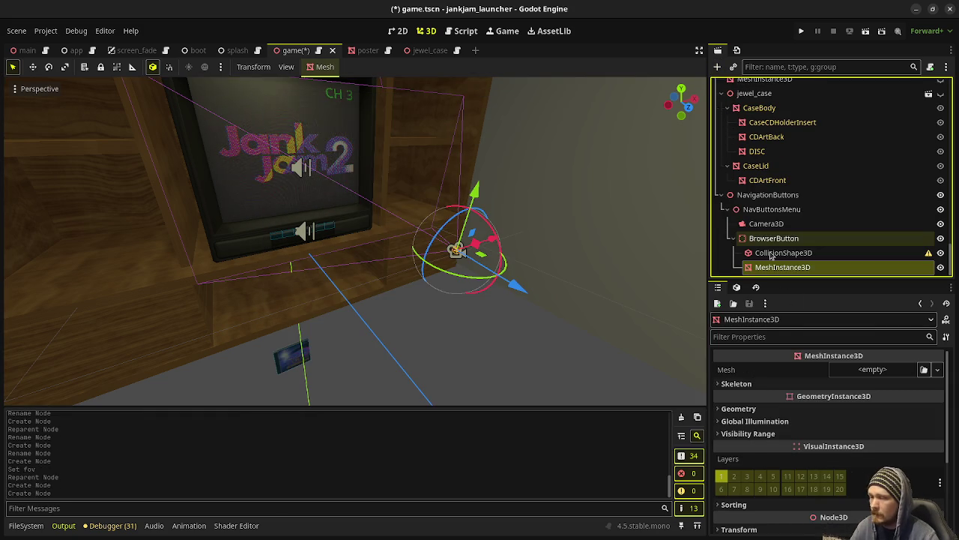
click(874, 373)
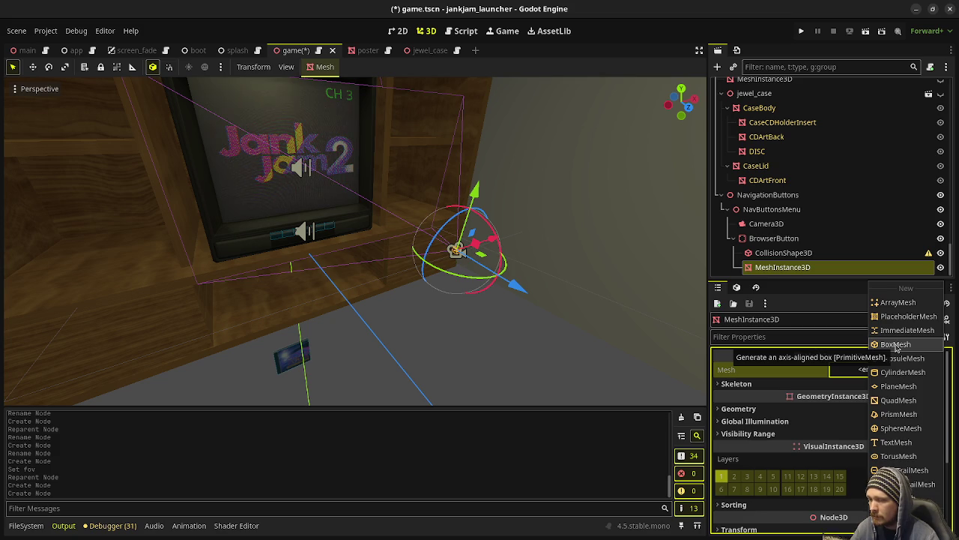
click(901, 401)
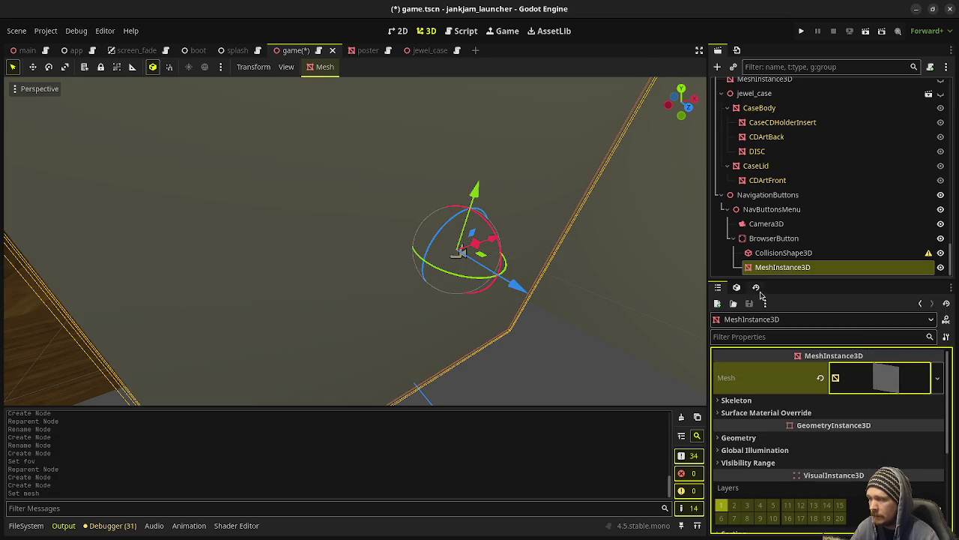